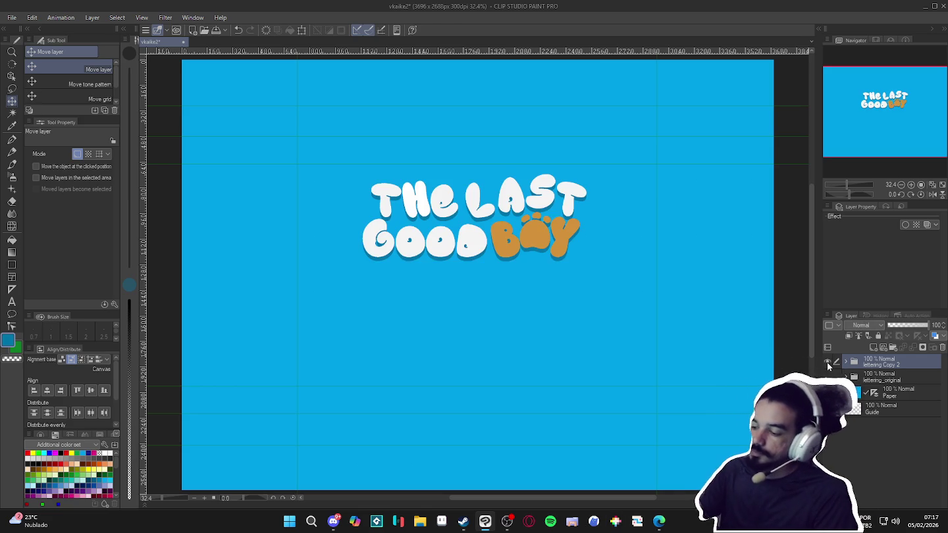
# Add a new raster layer above the lettering and set up the Pencil in black
pyautogui.hotkey('ctrl', 'shift', 'n')
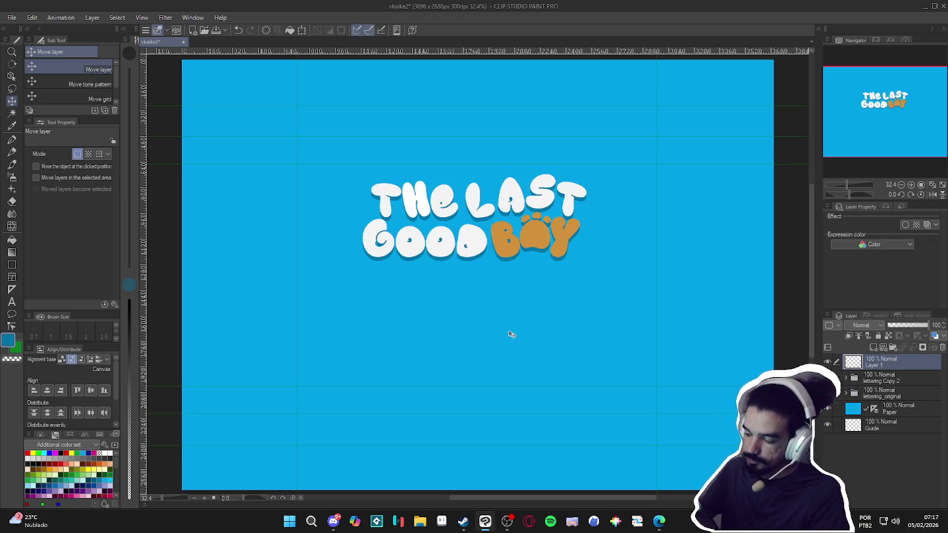
pyautogui.press('p')
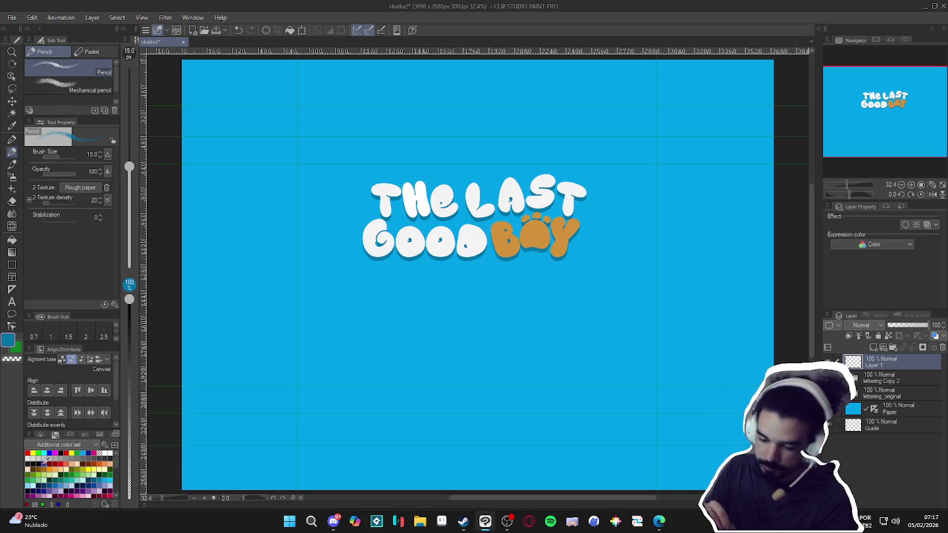
pyautogui.click(30, 460)
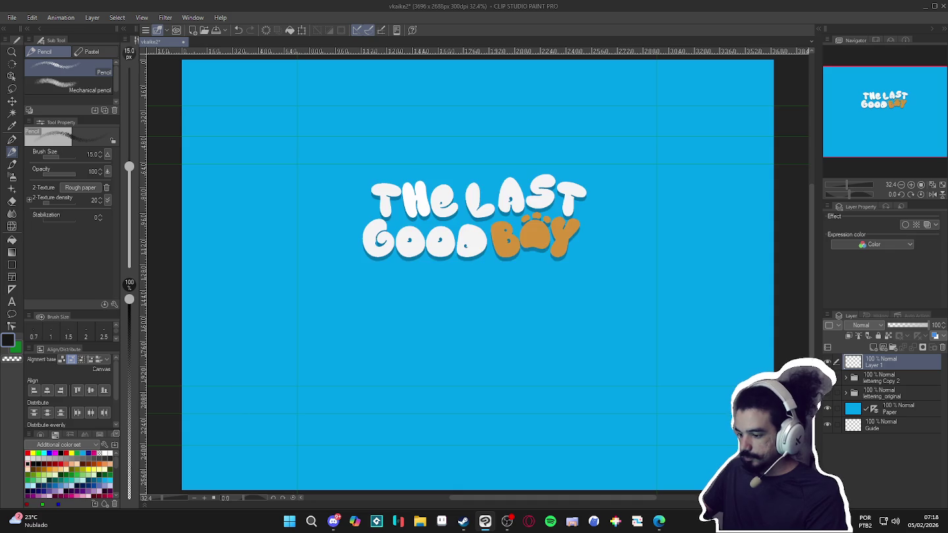
# Zoom in on the lettering and expand the lettering Copy 2 folder in the Layer panel
pyautogui.scroll(1, 536, 297)
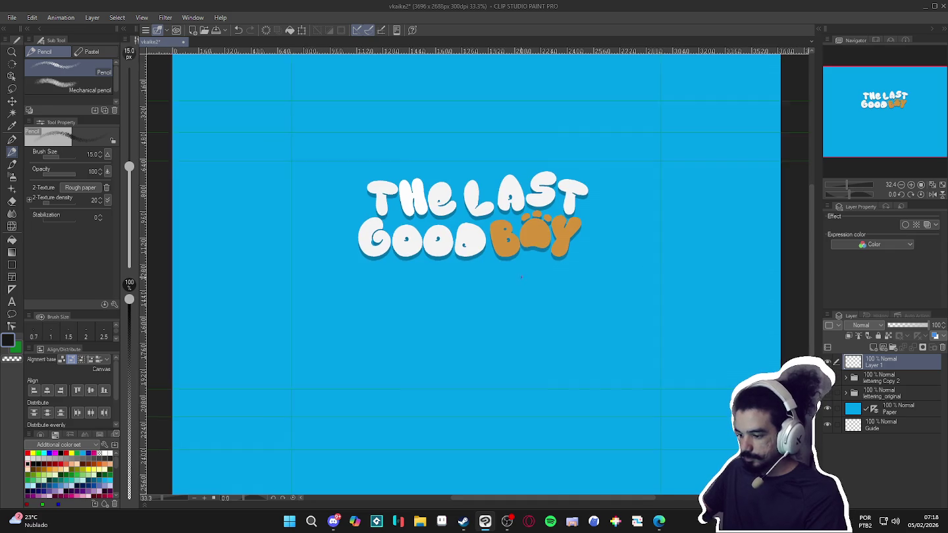
pyautogui.scroll(1, 536, 297)
pyautogui.scroll(1, 536, 297)
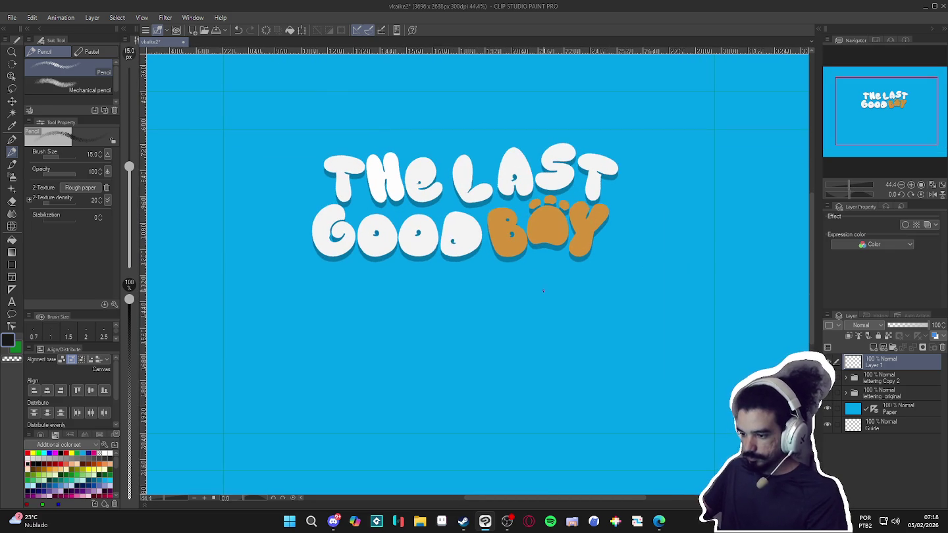
pyautogui.scroll(-1, 563, 283)
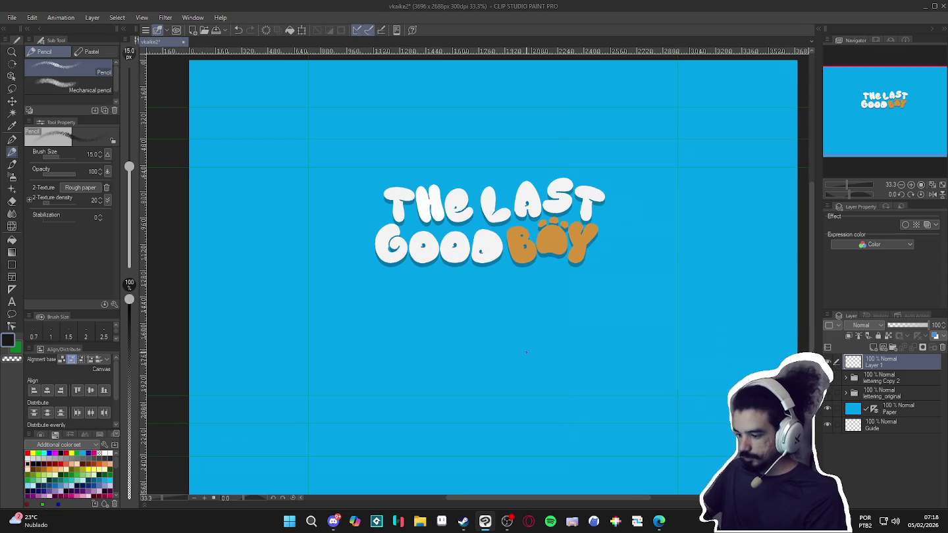
pyautogui.scroll(1, 504, 326)
pyautogui.moveTo(526, 345); pyautogui.dragTo(534, 330)
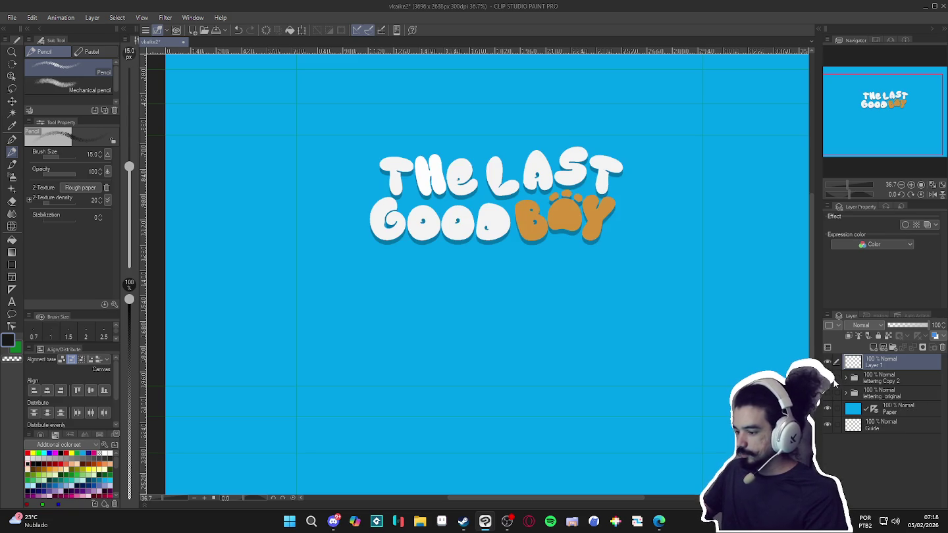
pyautogui.click(846, 378)
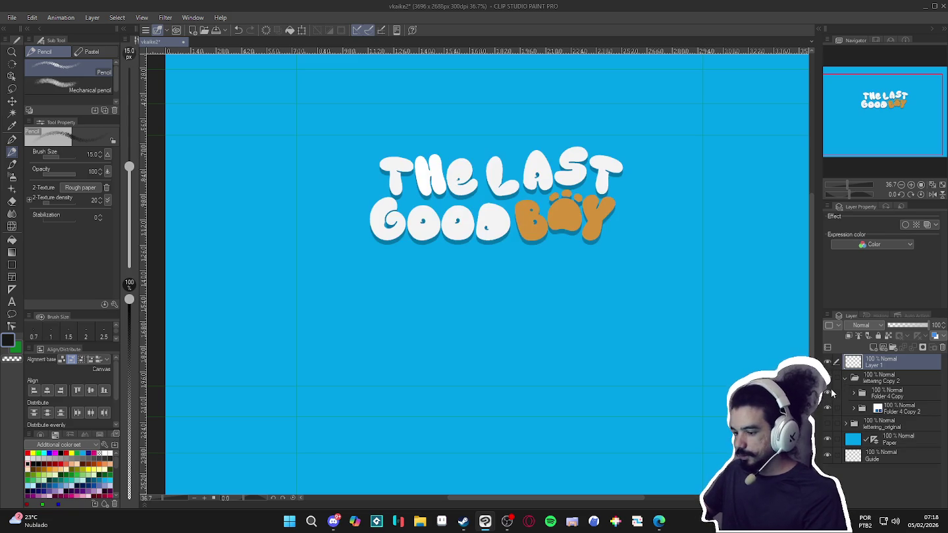
# Compare lettering Copy 2 against lettering_original by toggling their visibility
pyautogui.click(843, 379)
pyautogui.click(828, 378)
pyautogui.click(828, 377)
pyautogui.click(829, 393)
pyautogui.click(828, 393)
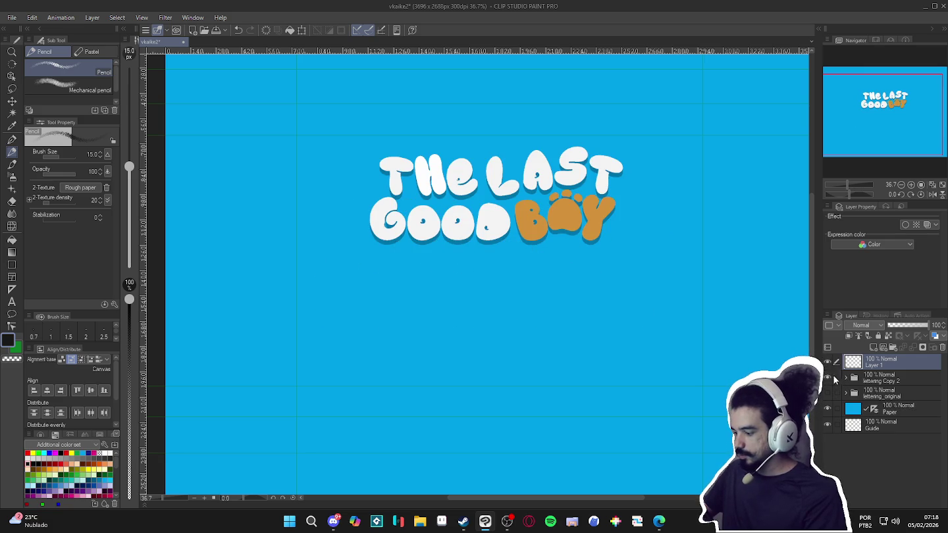
# Inspect Folder 4 Copy inside lettering Copy 2, check the shadow, then reselect the visible folder
pyautogui.click(843, 376)
pyautogui.click(853, 394)
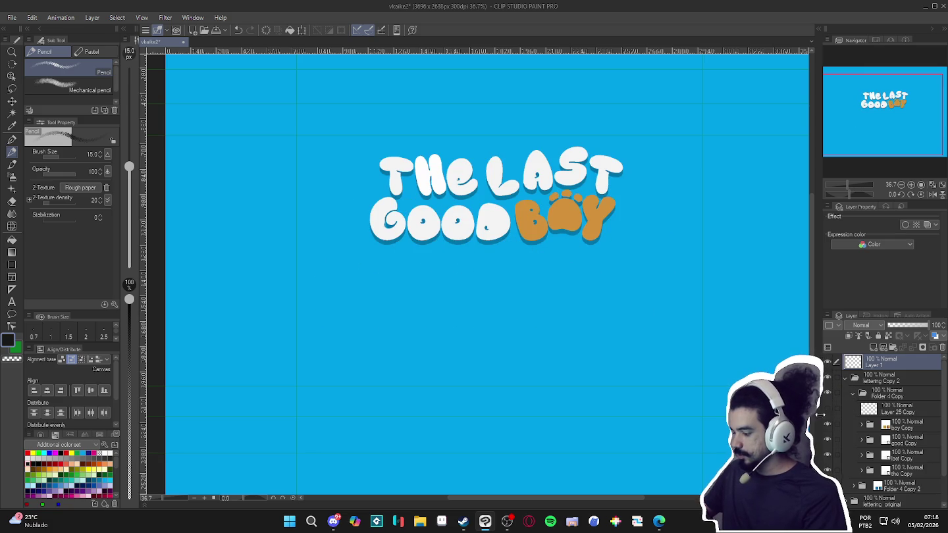
pyautogui.click(850, 395)
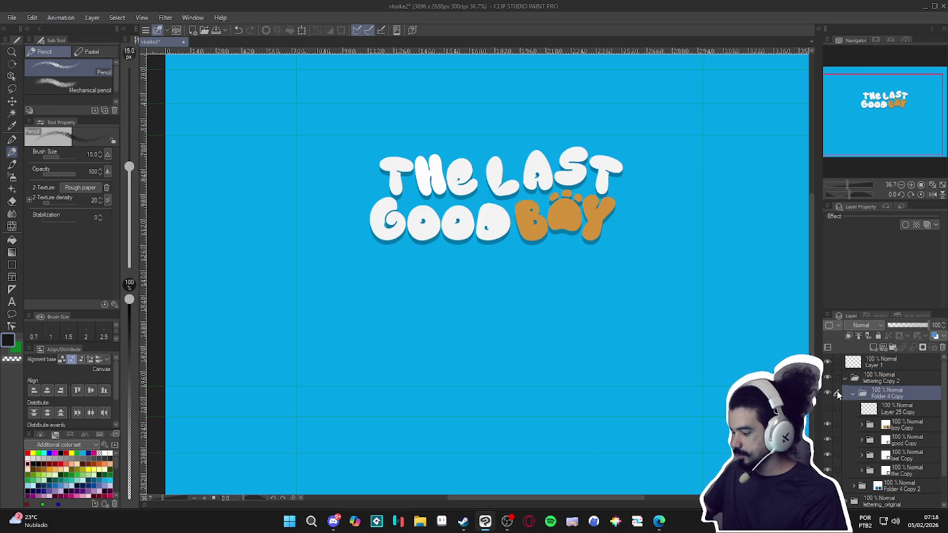
pyautogui.click(853, 394)
pyautogui.click(829, 392)
pyautogui.click(829, 393)
pyautogui.click(829, 392)
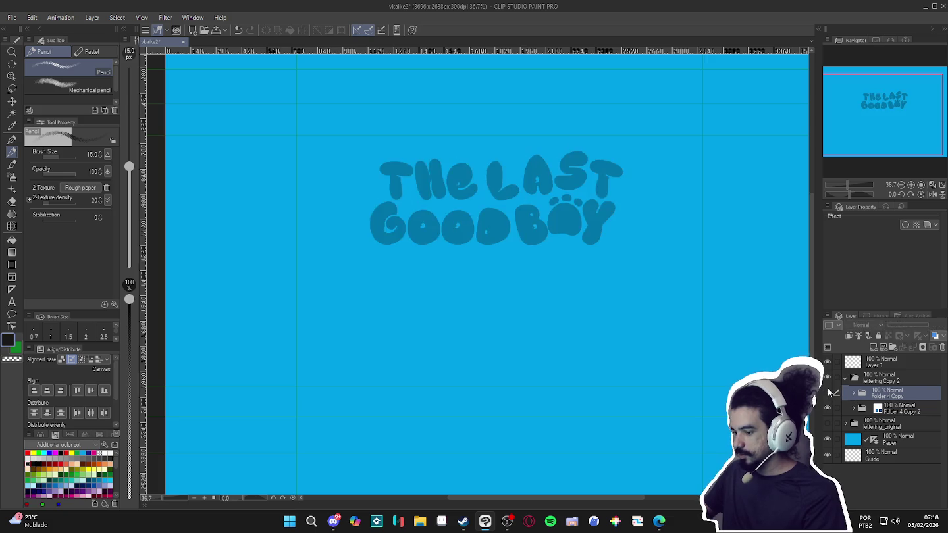
pyautogui.click(828, 393)
pyautogui.click(846, 378)
pyautogui.click(829, 377)
pyautogui.click(828, 378)
pyautogui.click(828, 379)
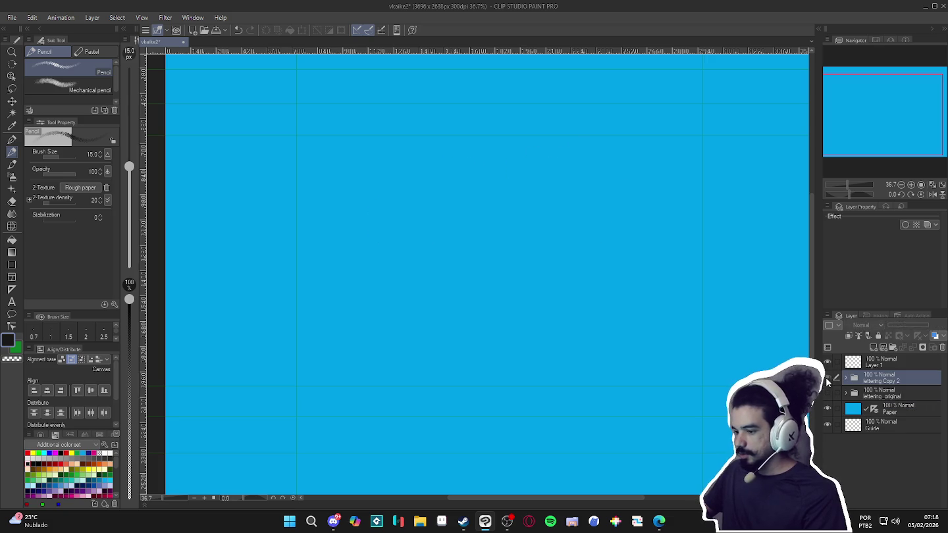
pyautogui.click(829, 378)
# Convert the lettering Copy 2 folder into the raster layer 'lettering Copy 2 2'
pyautogui.rightClick(856, 379)
pyautogui.click(888, 295)
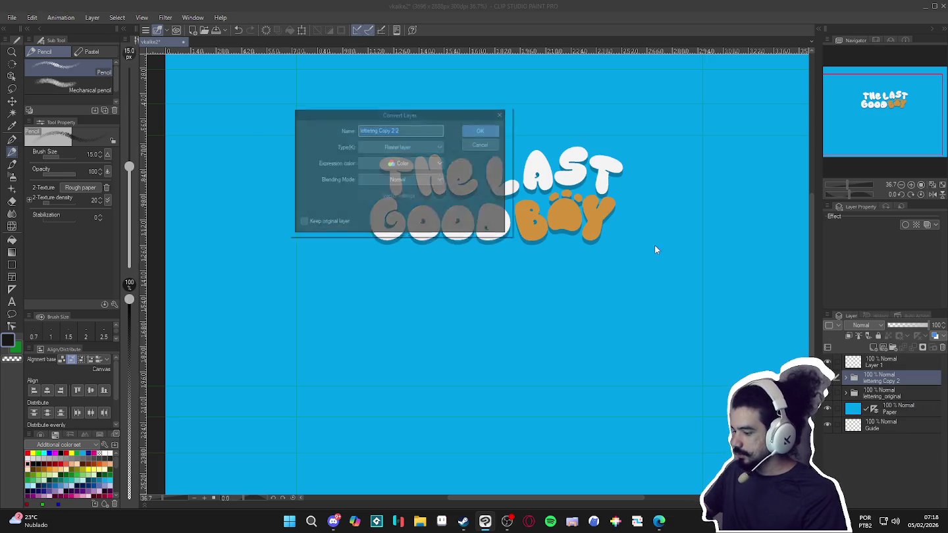
pyautogui.click(493, 126)
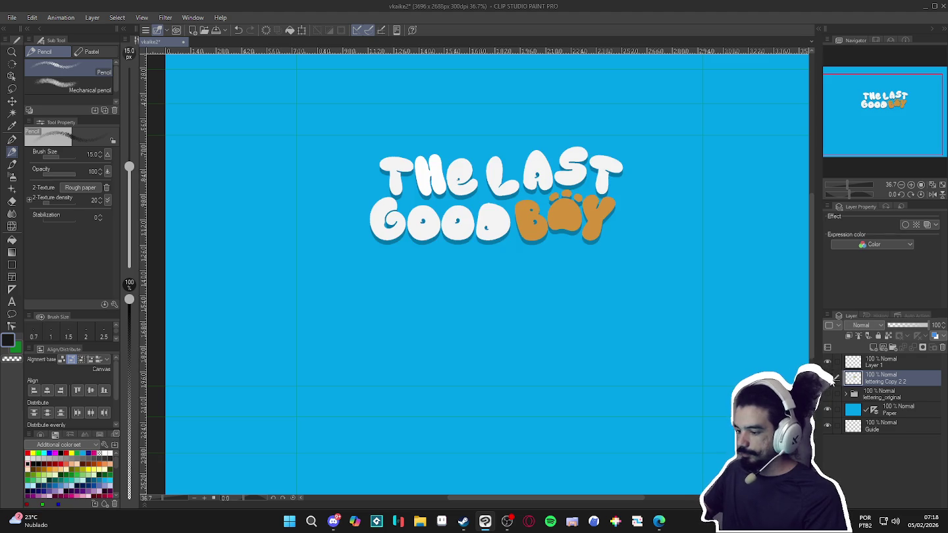
pyautogui.scroll(1, 472, 190)
pyautogui.scroll(1, 471, 190)
pyautogui.scroll(1, 472, 190)
pyautogui.scroll(-2, 454, 237)
pyautogui.scroll(-1, 447, 266)
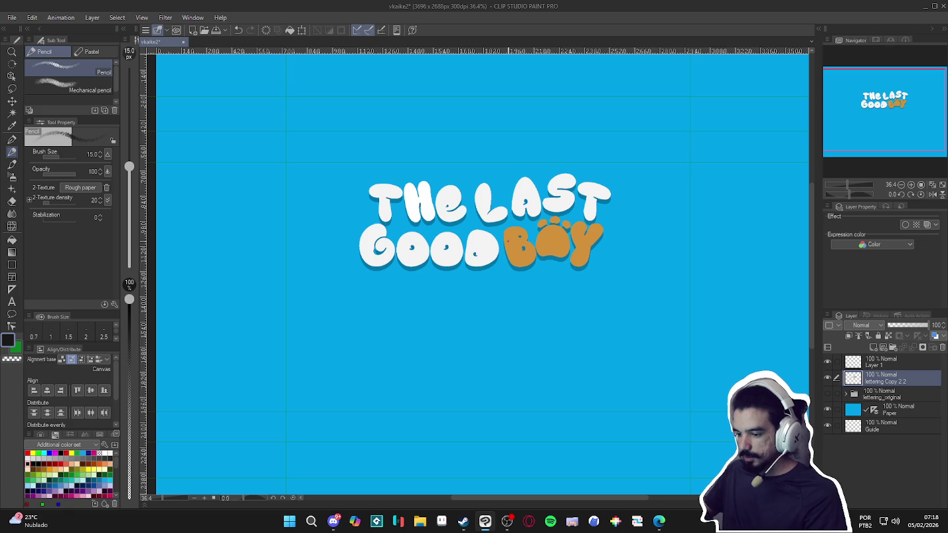
# Select the G of GOOD and set a canvas-blue pen at about 37 opacity, size 50
pyautogui.click(830, 376)
pyautogui.click(830, 377)
pyautogui.press('w')
pyautogui.click(385, 260)
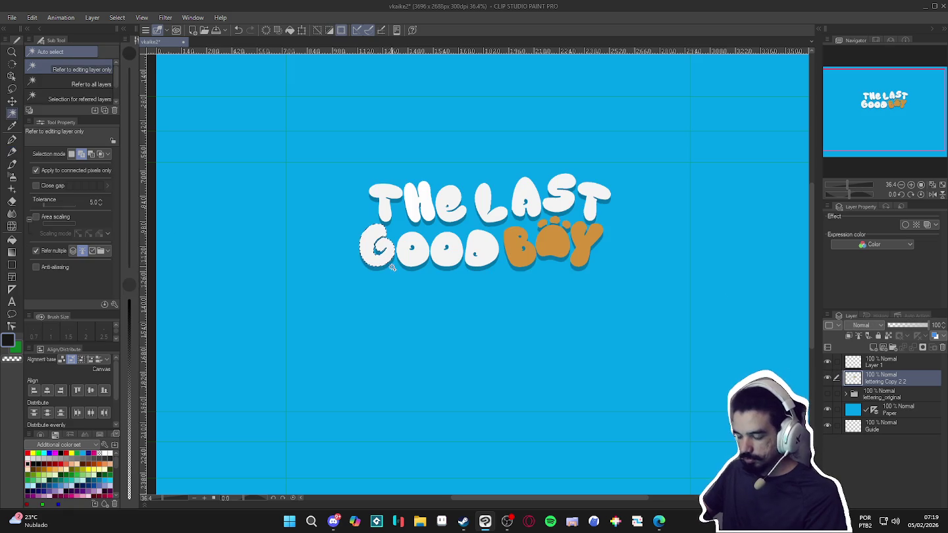
pyautogui.scroll(1, 388, 262)
pyautogui.scroll(1, 384, 253)
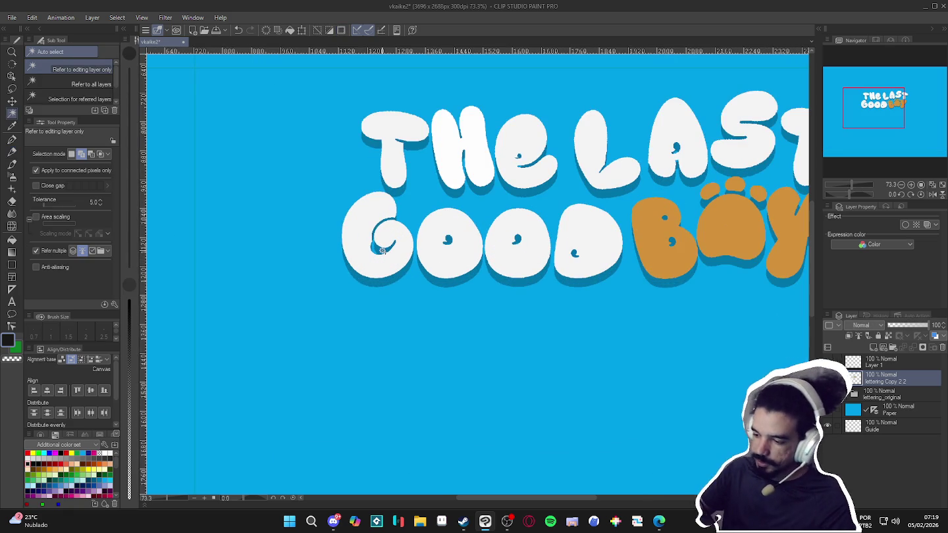
pyautogui.press('p')
pyautogui.keyDown('alt'); pyautogui.click(419, 332); pyautogui.keyUp('alt')
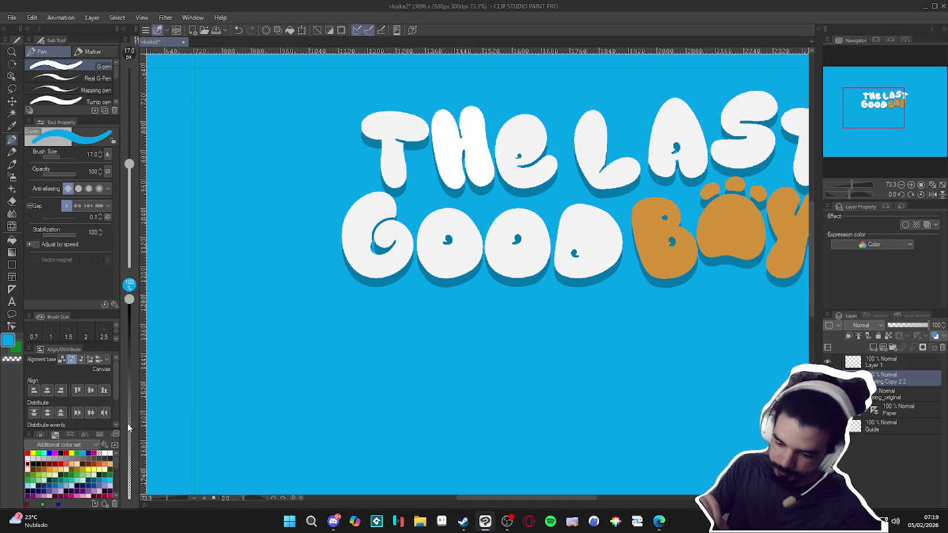
pyautogui.click(129, 427)
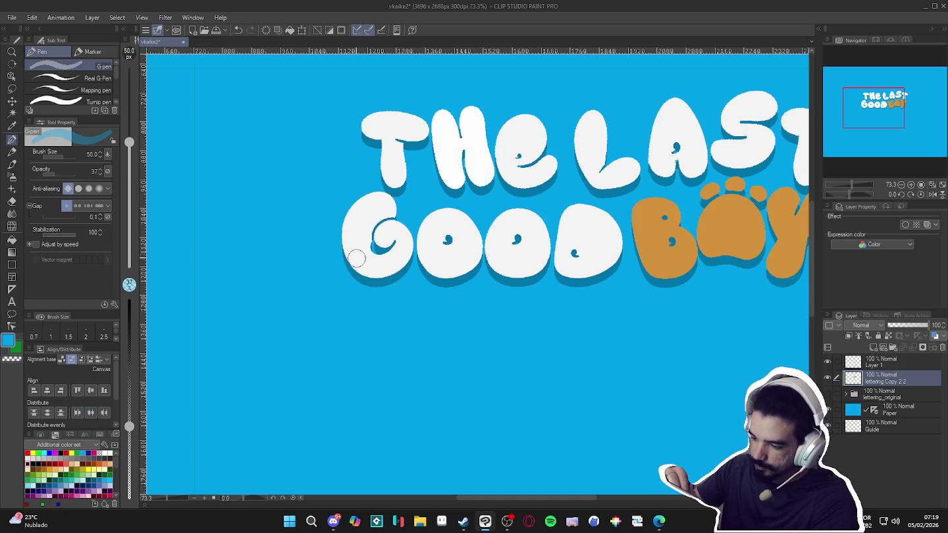
pyautogui.press(']')
# Paint light-blue shading along the G's left and bottom, then shrink the brush to 20
pyautogui.moveTo(350, 225); pyautogui.dragTo(361, 268)
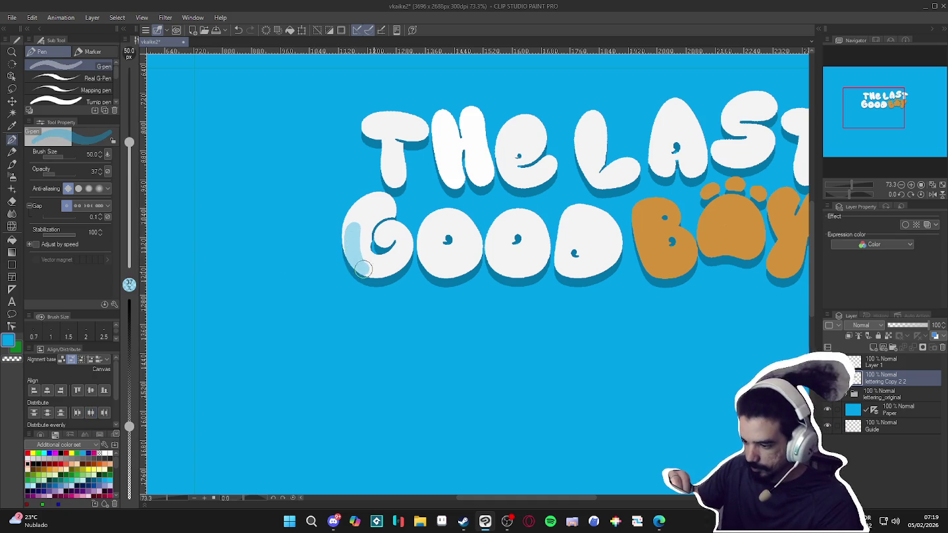
pyautogui.hotkey('ctrl', 'z')
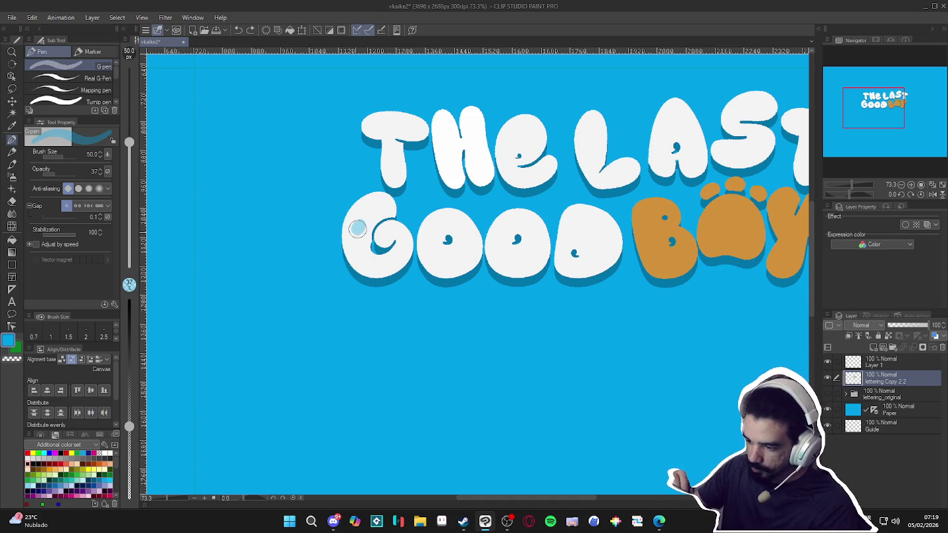
pyautogui.moveTo(359, 228); pyautogui.dragTo(401, 249)
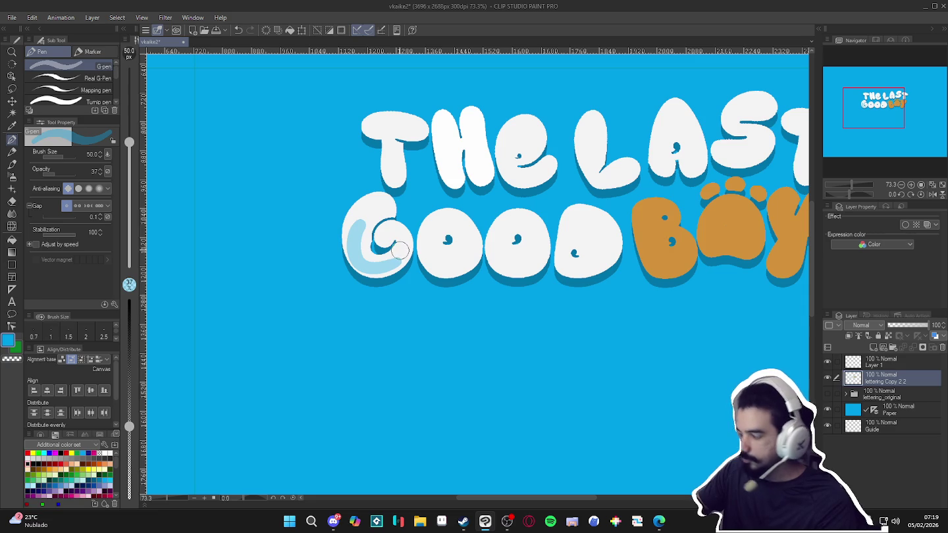
pyautogui.hotkey('ctrl', 'z')
pyautogui.moveTo(345, 245); pyautogui.dragTo(403, 264)
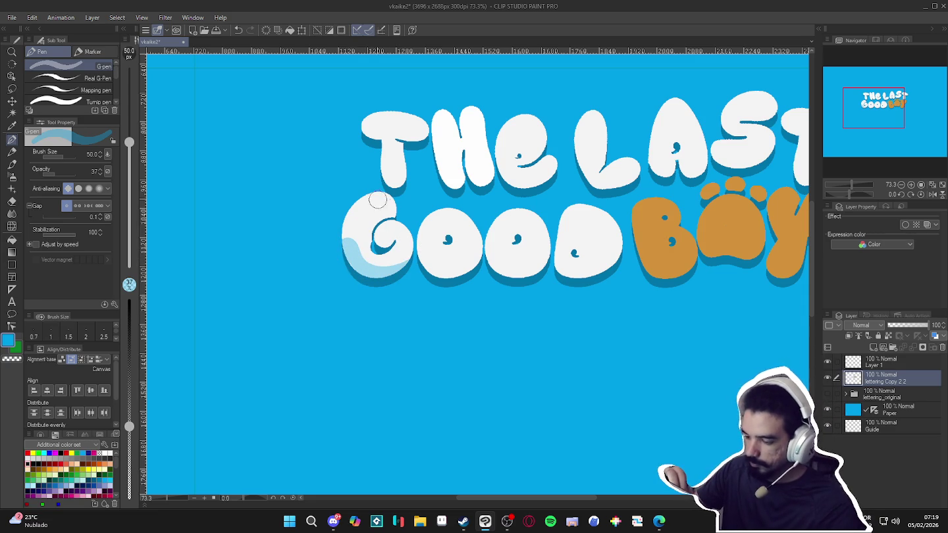
pyautogui.press('[')
pyautogui.press('[')
pyautogui.press('[')
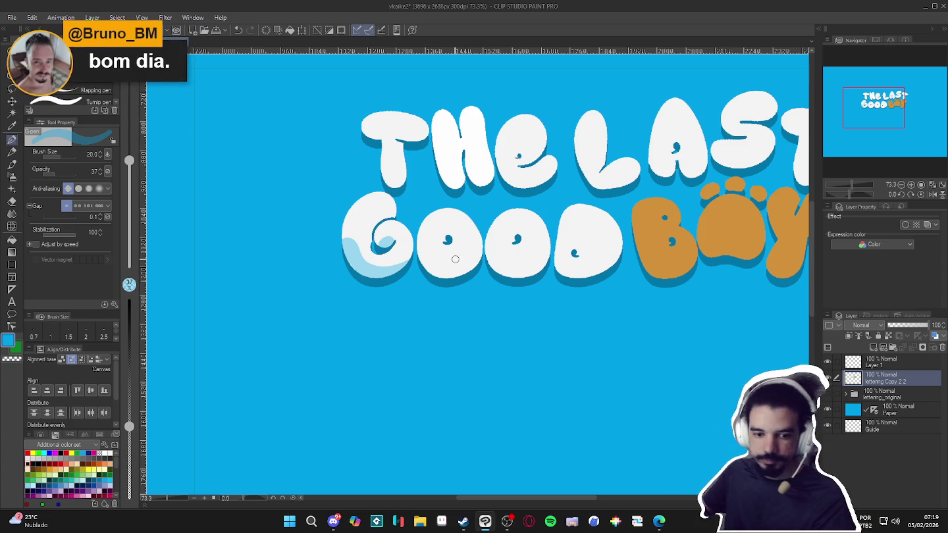
# Touch up the G's upper-left with opaque white and shade its lower curve light blue
pyautogui.scroll(2, 441, 276)
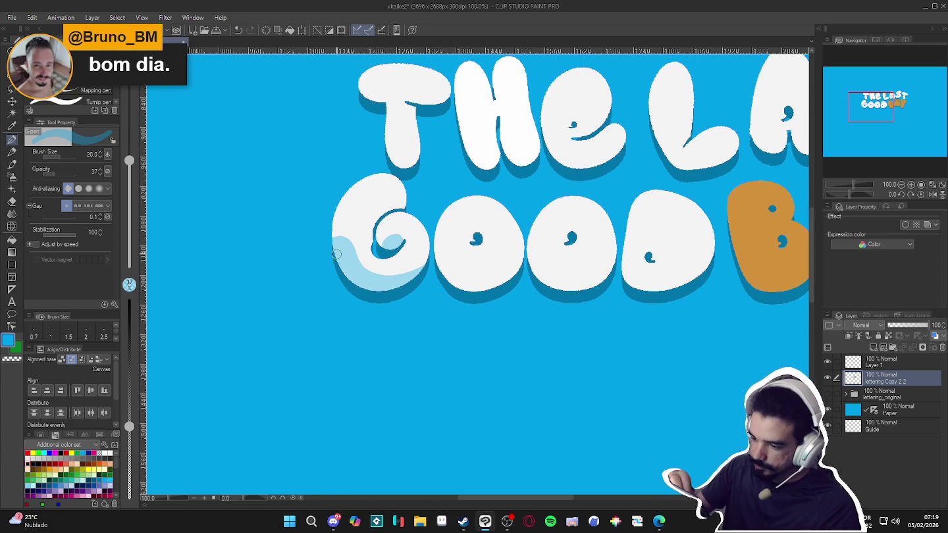
pyautogui.keyDown('alt'); pyautogui.click(353, 234); pyautogui.keyUp('alt')
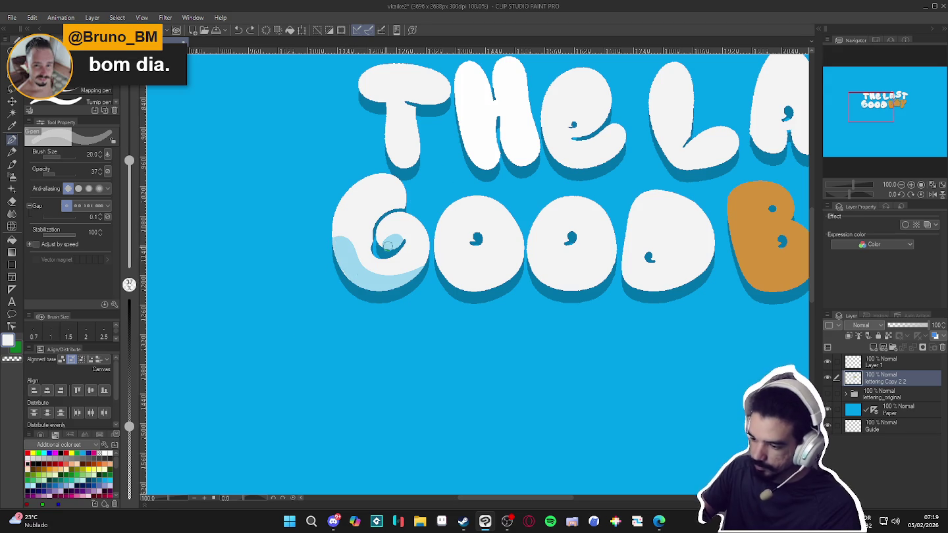
pyautogui.moveTo(131, 426); pyautogui.dragTo(148, 234)
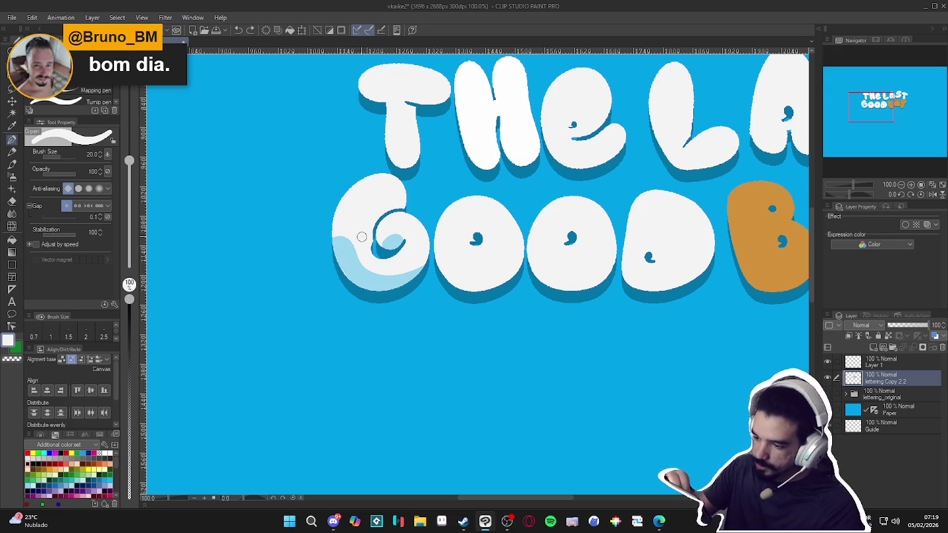
pyautogui.moveTo(358, 242); pyautogui.dragTo(336, 236)
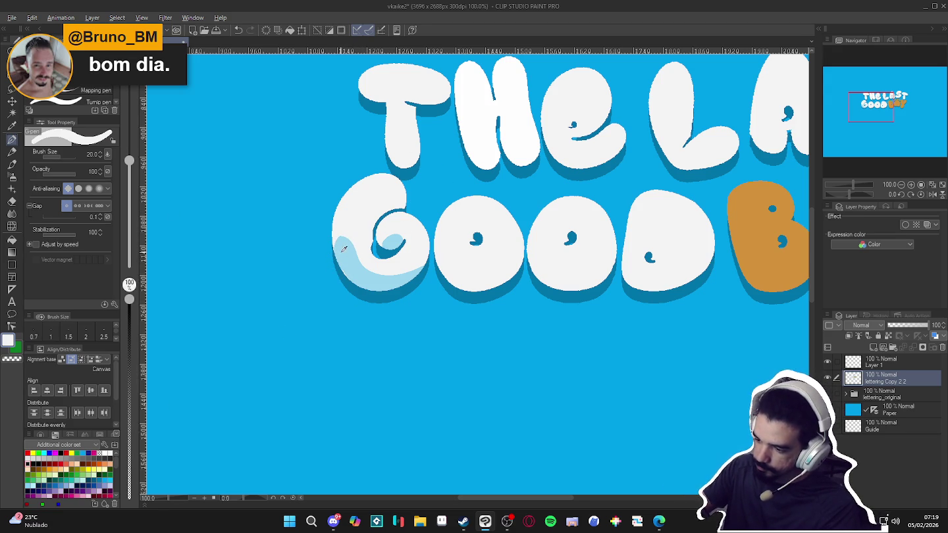
pyautogui.keyDown('alt'); pyautogui.click(341, 252); pyautogui.keyUp('alt')
pyautogui.moveTo(356, 256); pyautogui.dragTo(418, 270)
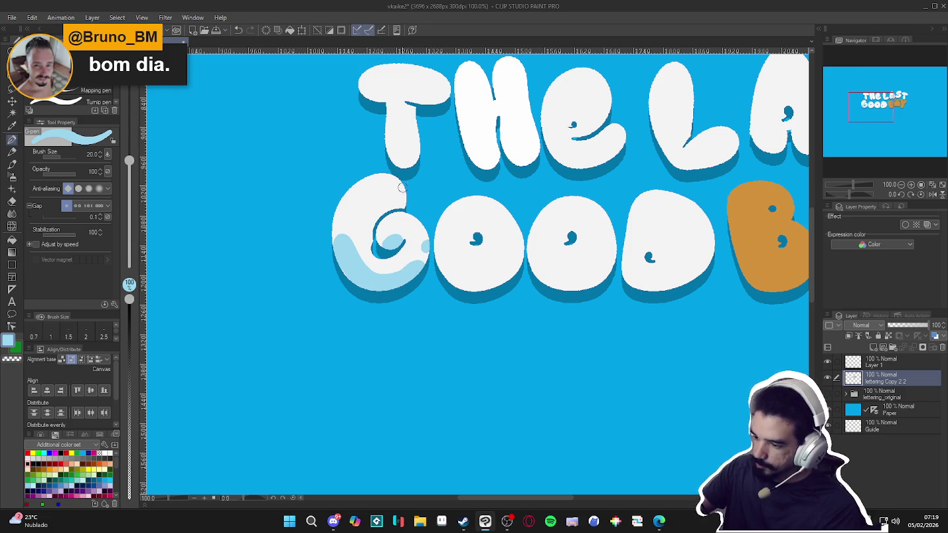
# Select the second O of GOOD, then clear the selection
pyautogui.moveTo(561, 368); pyautogui.dragTo(533, 388)
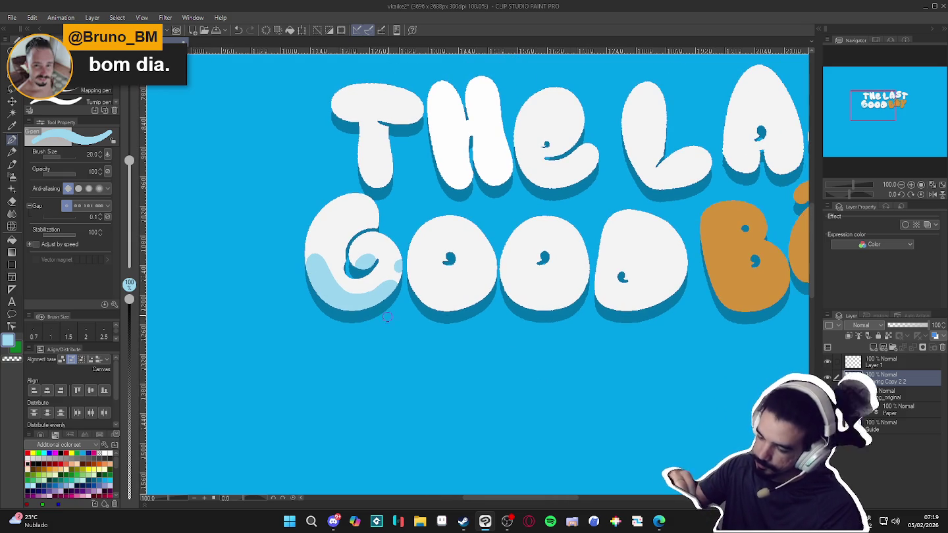
pyautogui.press('w')
pyautogui.click(490, 270)
pyautogui.hotkey('ctrl', 'd')
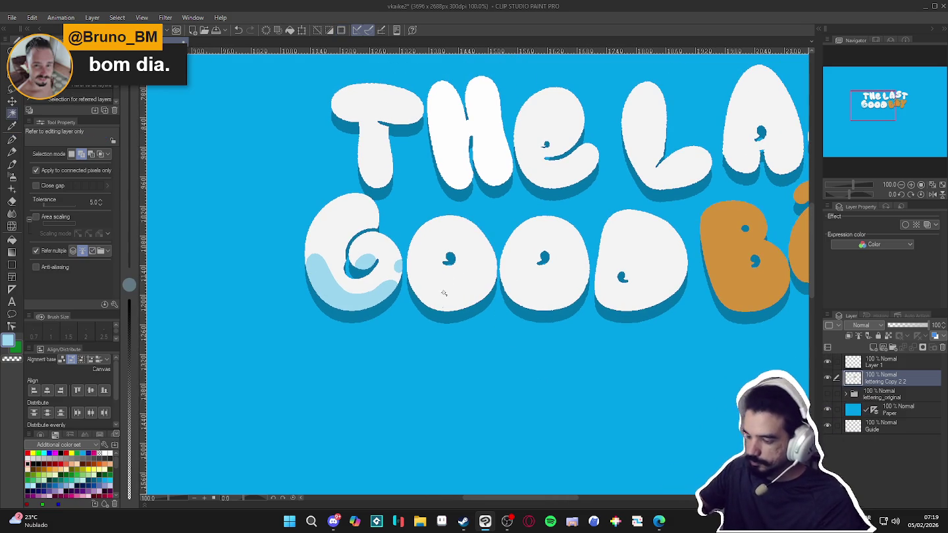
# Draw a light-blue curve across the first O and fill its lower part
pyautogui.press('p')
pyautogui.moveTo(412, 262)
pyautogui.mouseDown()
pyautogui.moveTo(450, 308)
pyautogui.moveTo(482, 298)
pyautogui.mouseUp()
pyautogui.press('g')
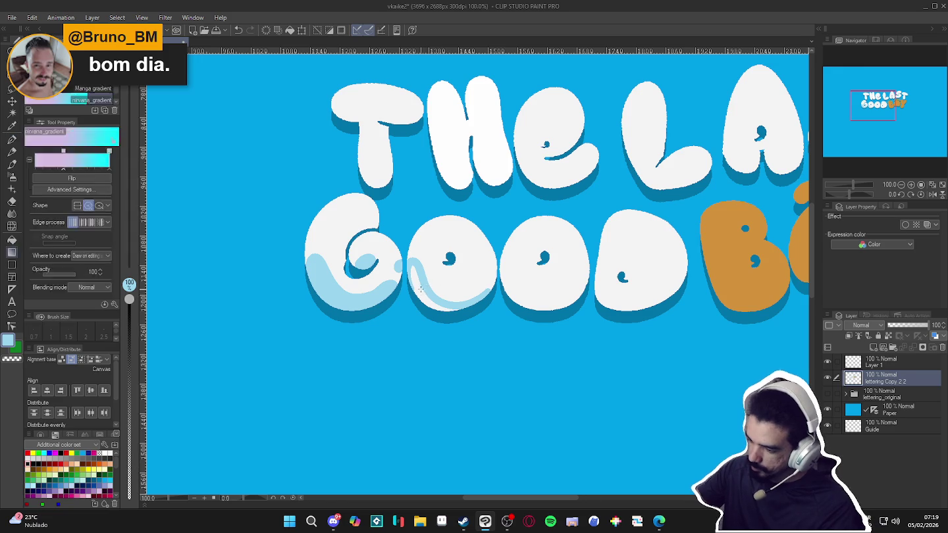
pyautogui.click(453, 302)
pyautogui.press('p')
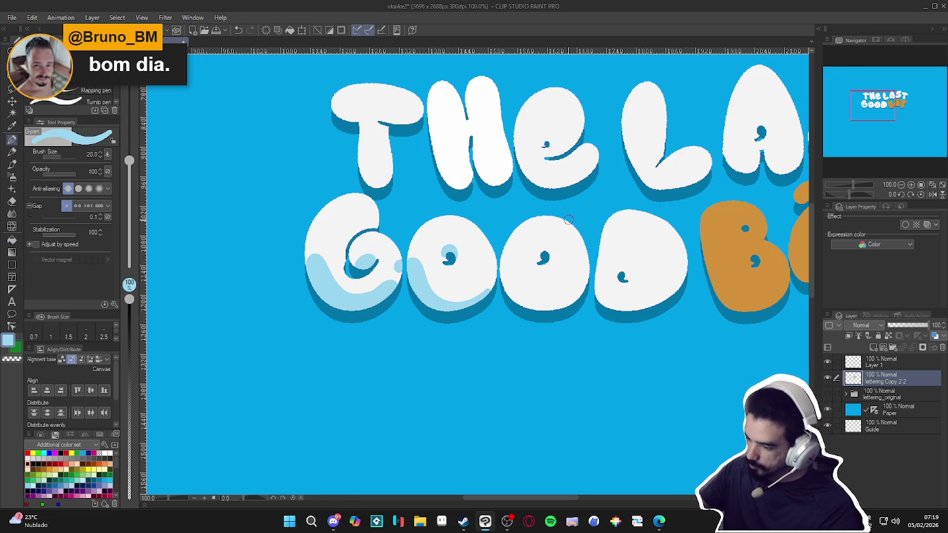
pyautogui.scroll(-1, 546, 313)
pyautogui.hscroll(2, 500, 277)
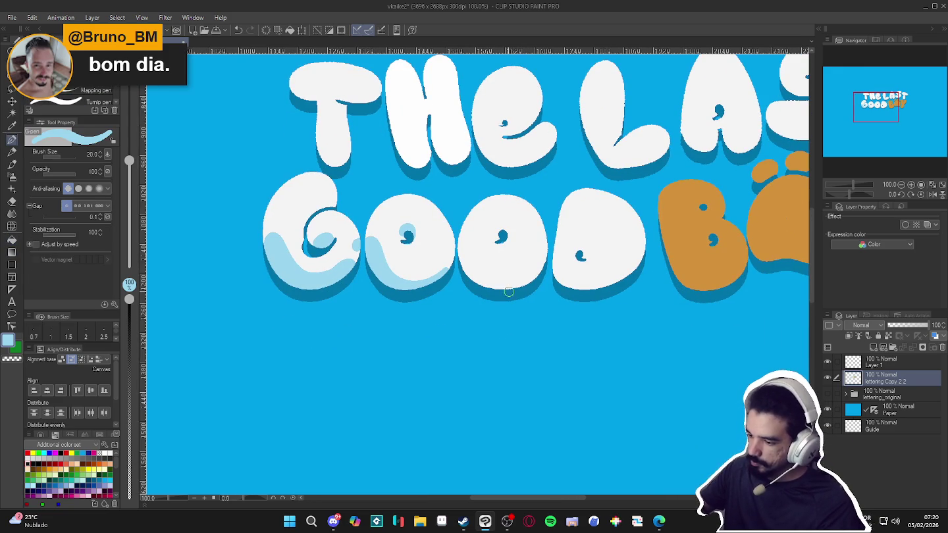
pyautogui.press('g')
pyautogui.press('p')
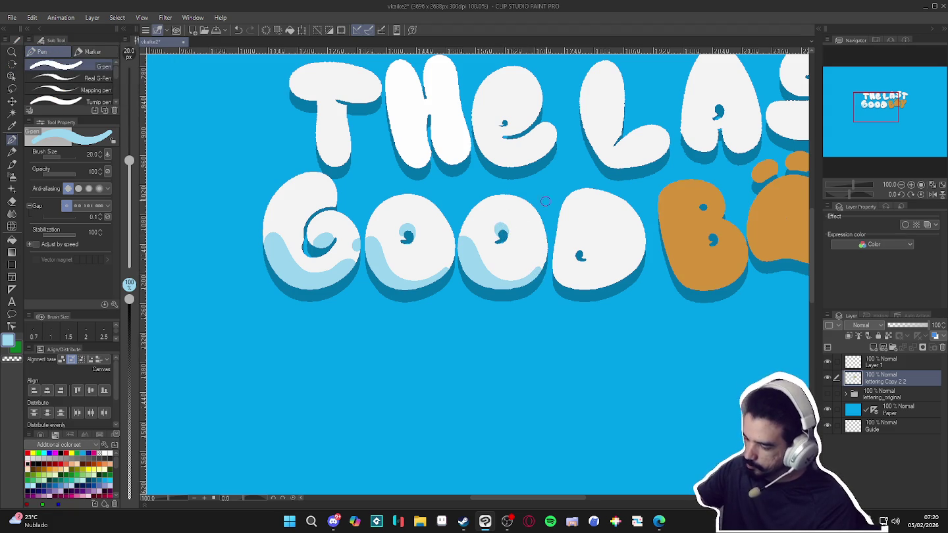
# Reposition and zoom the view over the second O and D of GOOD
pyautogui.moveTo(636, 309); pyautogui.dragTo(572, 301)
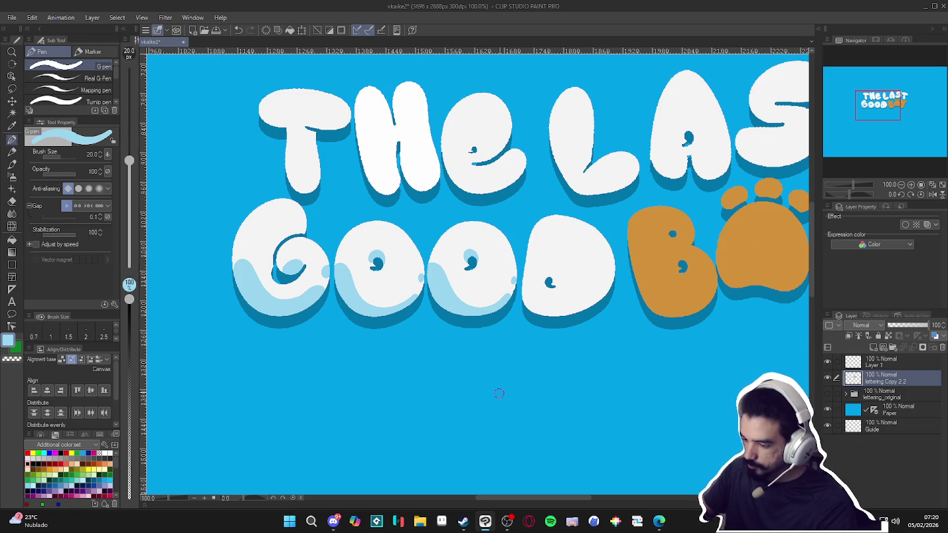
pyautogui.moveTo(604, 310); pyautogui.dragTo(554, 343)
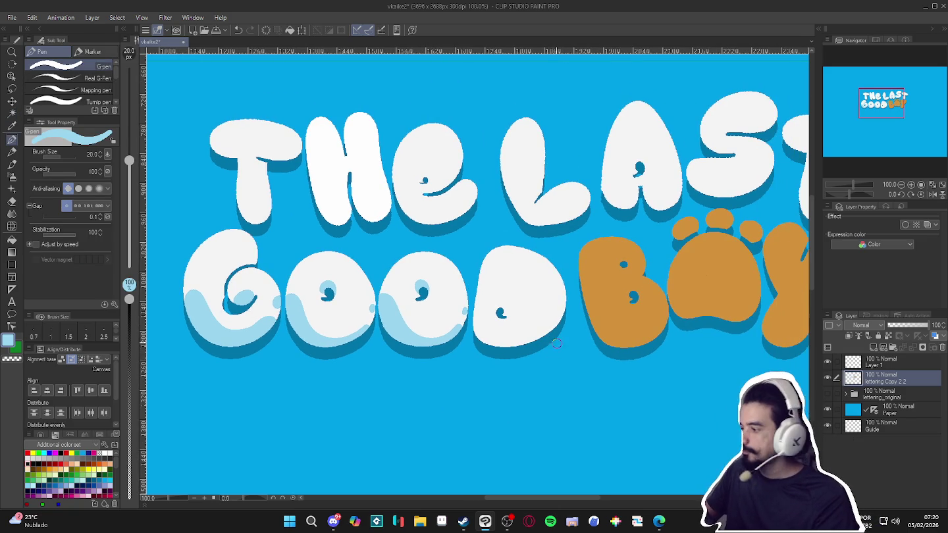
pyautogui.scroll(-3, 572, 360)
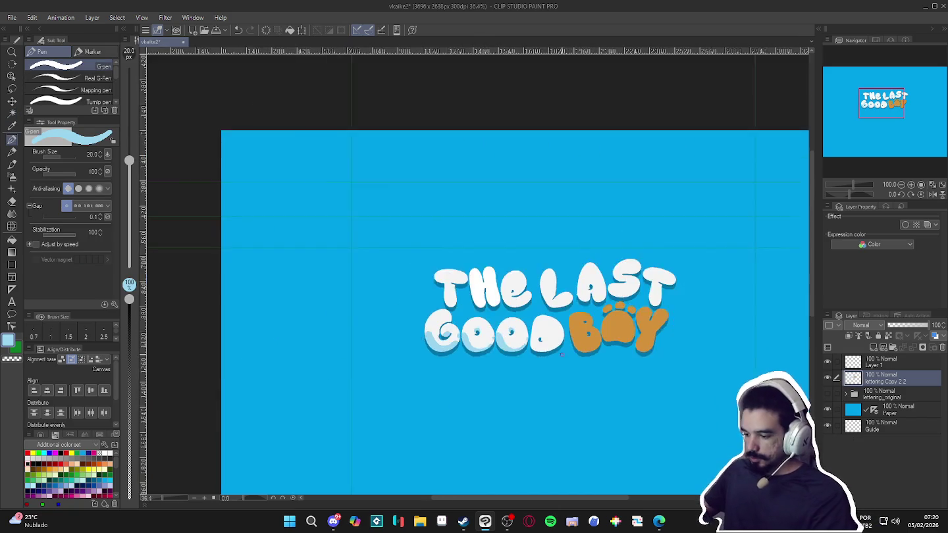
pyautogui.scroll(-1, 576, 358)
pyautogui.scroll(-1, 586, 355)
pyautogui.scroll(1, 590, 358)
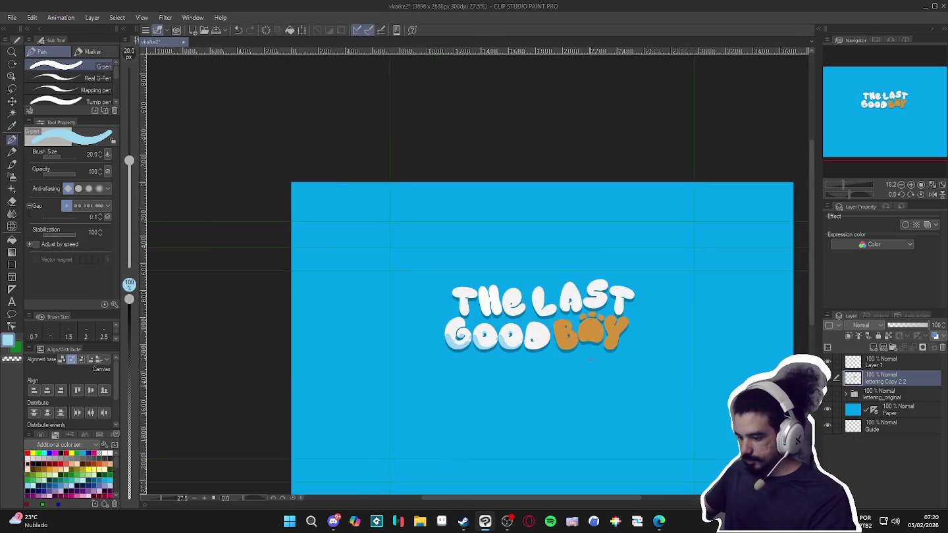
pyautogui.scroll(2, 501, 362)
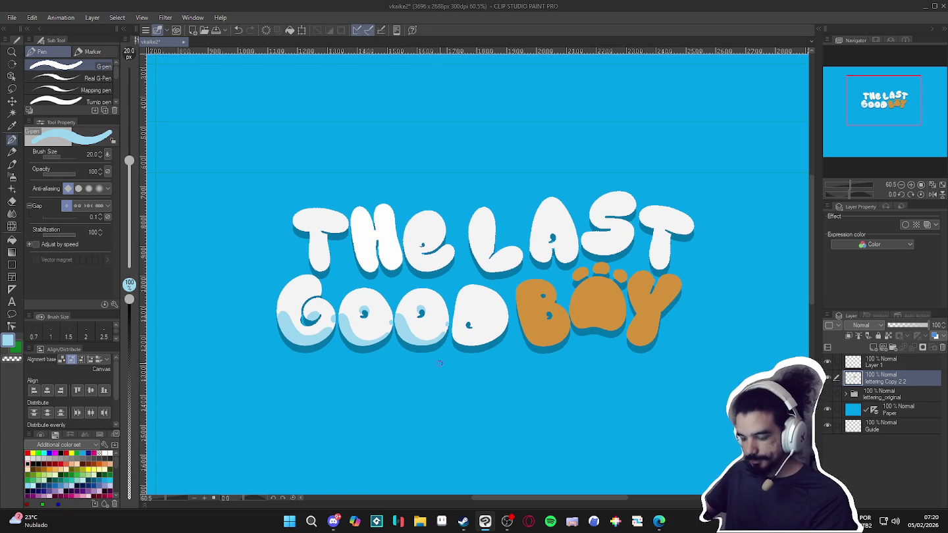
pyautogui.scroll(1, 441, 366)
pyautogui.scroll(1, 467, 357)
pyautogui.press('w')
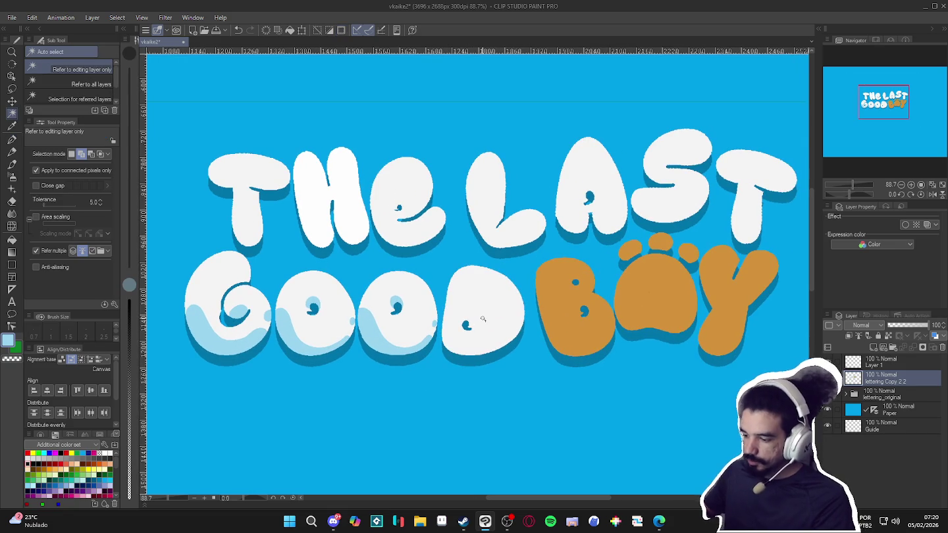
pyautogui.press('p')
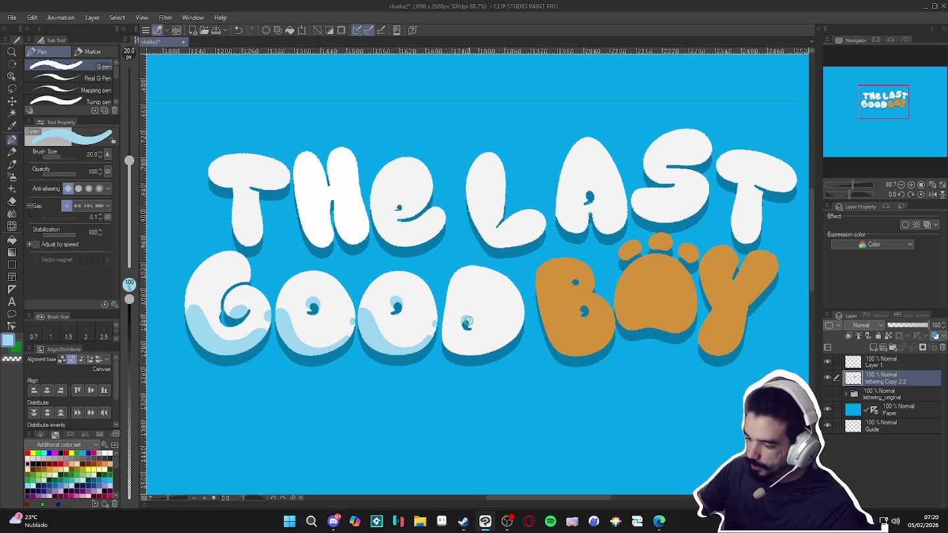
# Select the D's shape and shade it with the light-blue pen
pyautogui.press('w')
pyautogui.click(478, 344)
pyautogui.press('p')
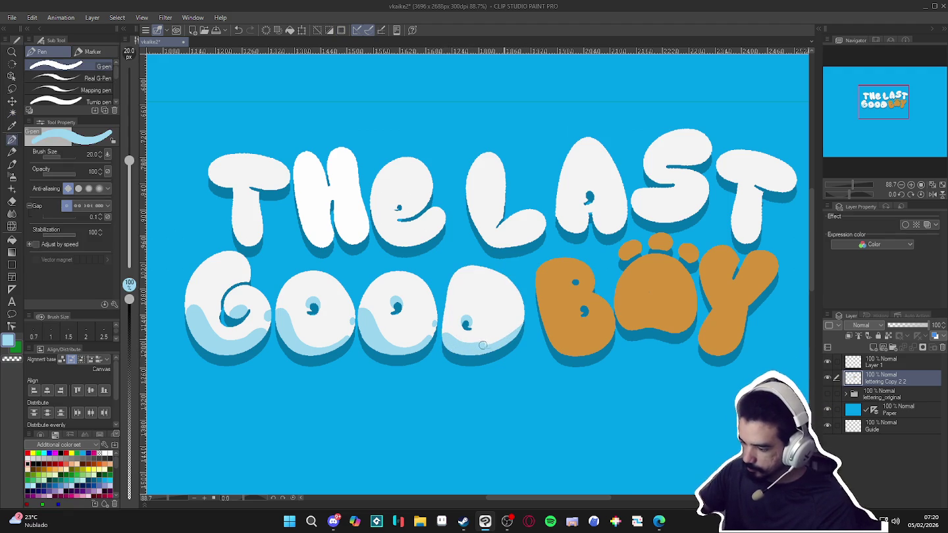
pyautogui.keyDown('alt'); pyautogui.click(520, 313); pyautogui.keyUp('alt')
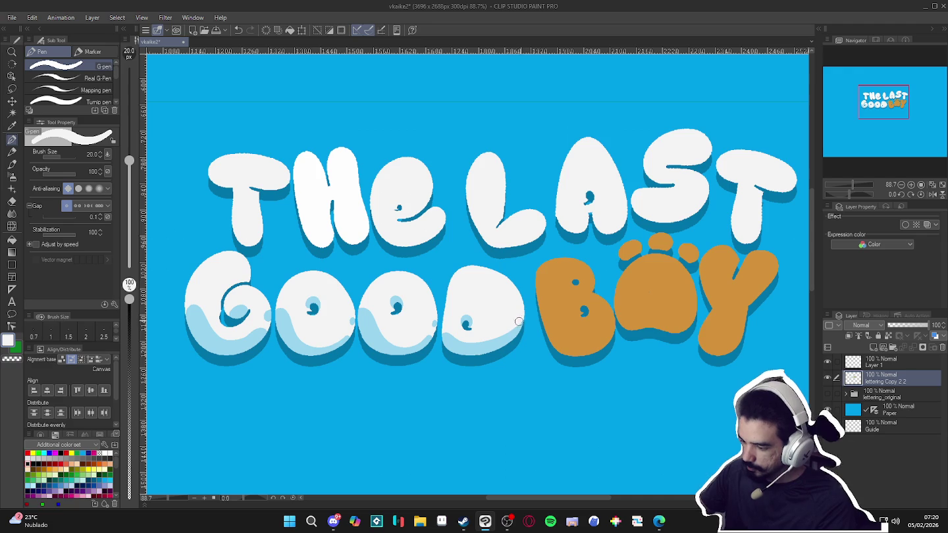
pyautogui.keyDown('alt'); pyautogui.click(510, 344); pyautogui.keyUp('alt')
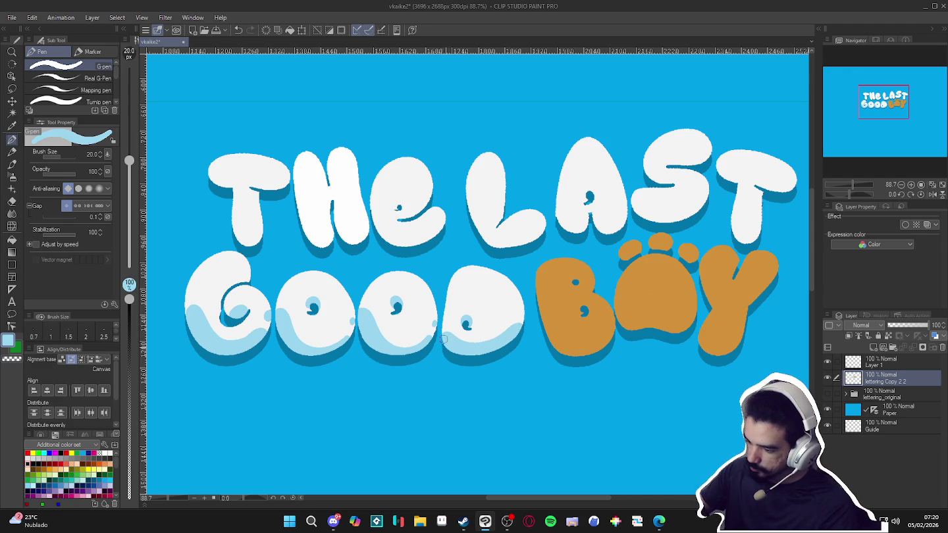
pyautogui.scroll(2, 603, 409)
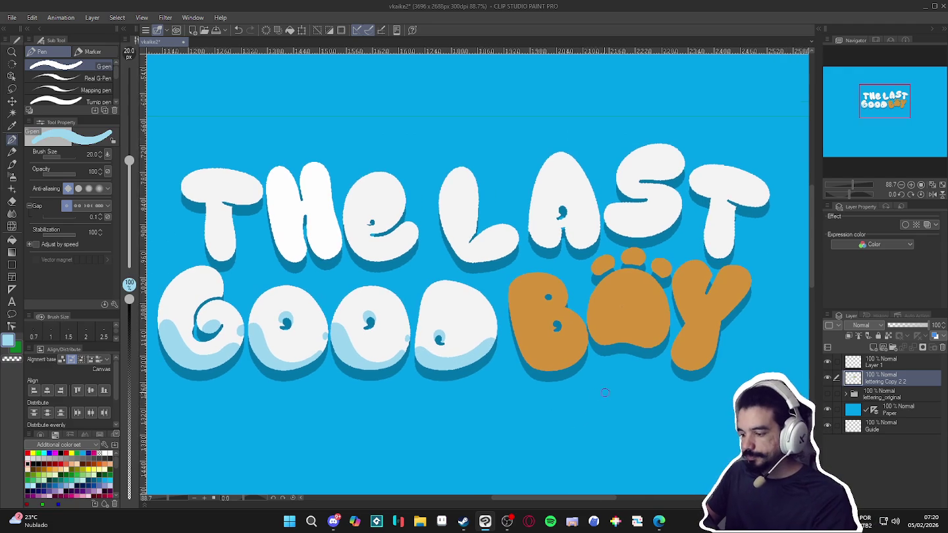
pyautogui.scroll(3, 603, 415)
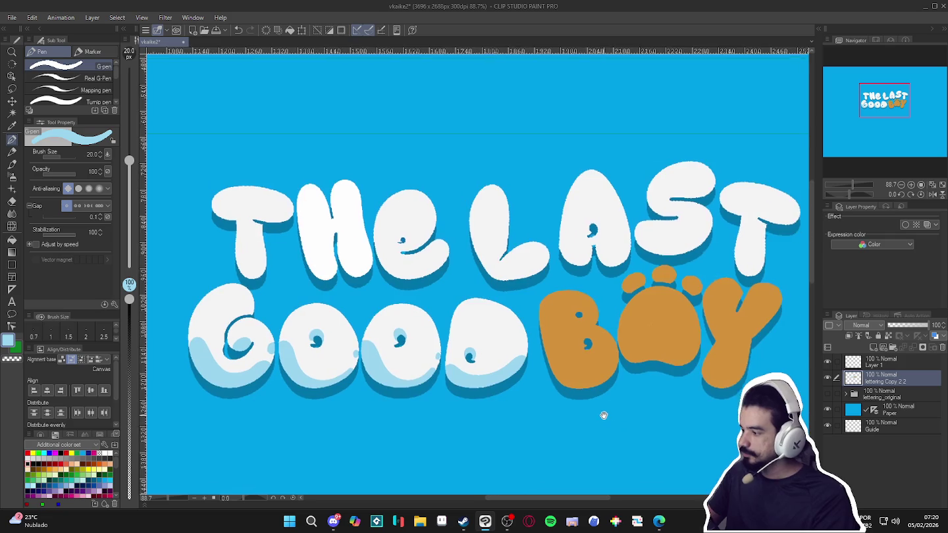
pyautogui.press('w')
pyautogui.press('p')
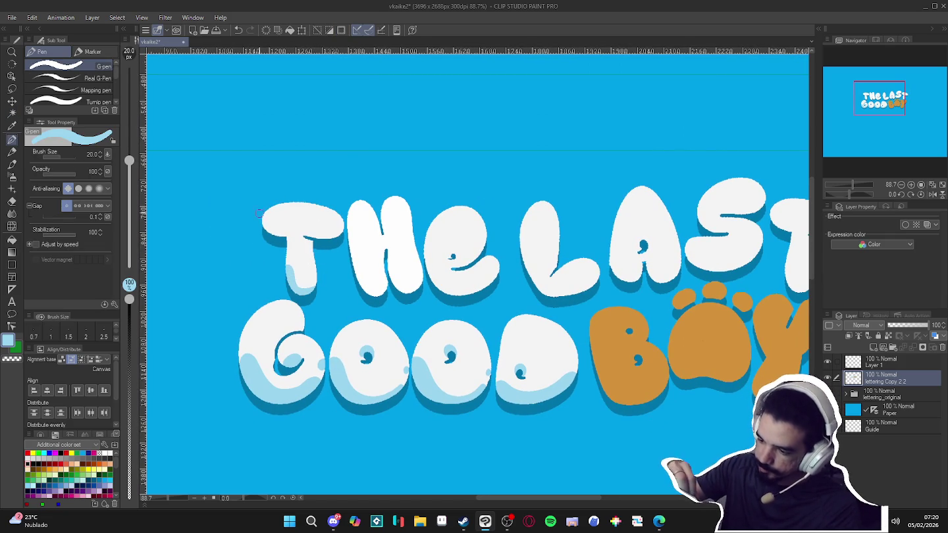
# Undo the stray shading stroke on the T's bar and zoom out
pyautogui.hotkey('ctrl', 'z')
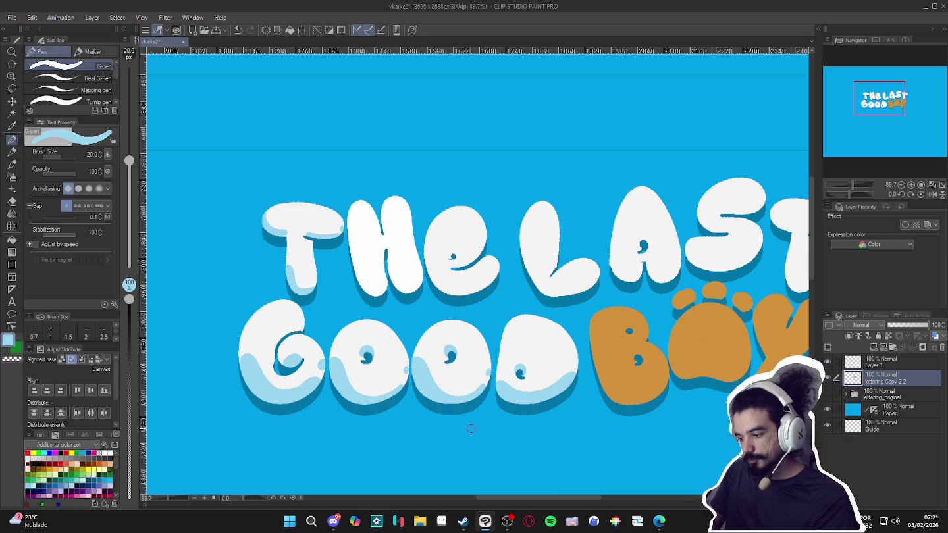
pyautogui.scroll(-3, 471, 428)
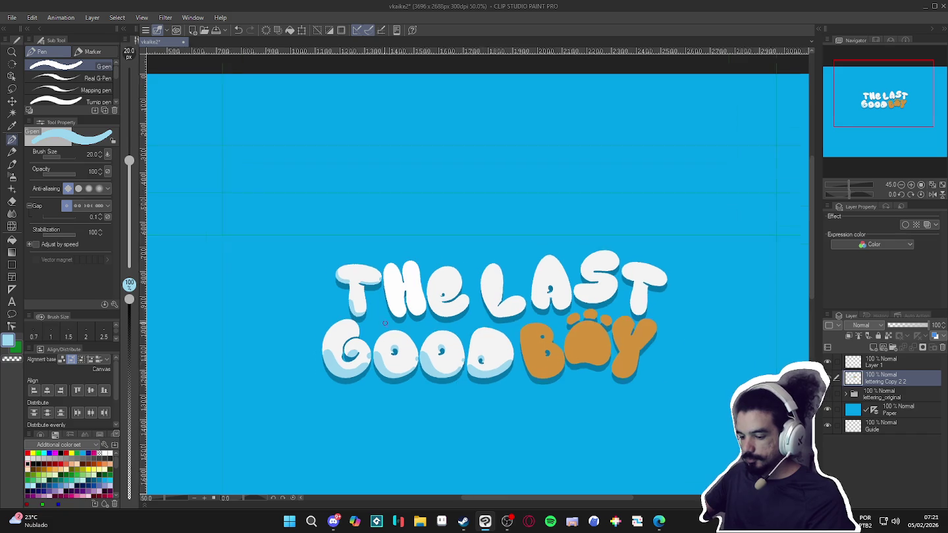
# Restore the T's stem shading, touch it up with white, then resample the light blue
pyautogui.scroll(3, 366, 321)
pyautogui.hotkey('ctrl', 'z')
pyautogui.hotkey('ctrl', 'y')
pyautogui.press('g')
pyautogui.press('p')
pyautogui.press('p')
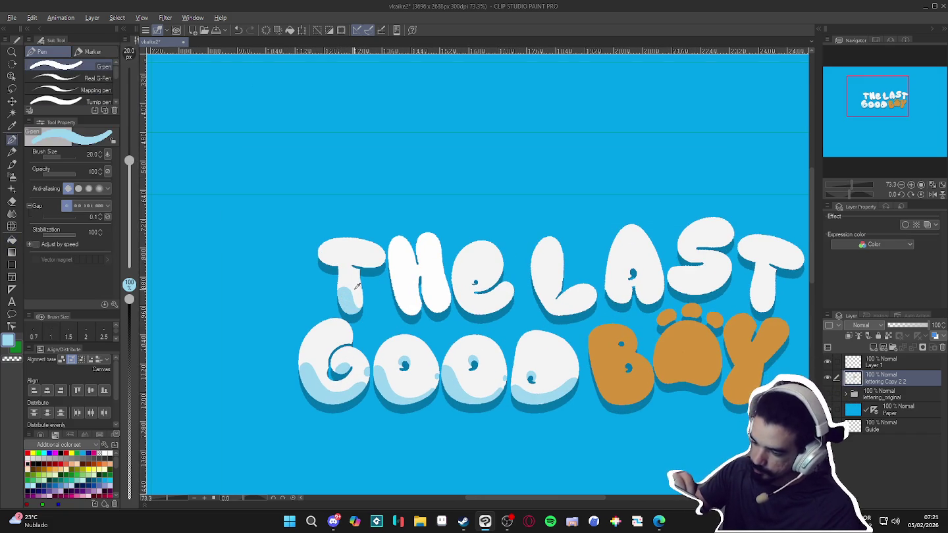
pyautogui.moveTo(341, 287); pyautogui.dragTo(351, 295)
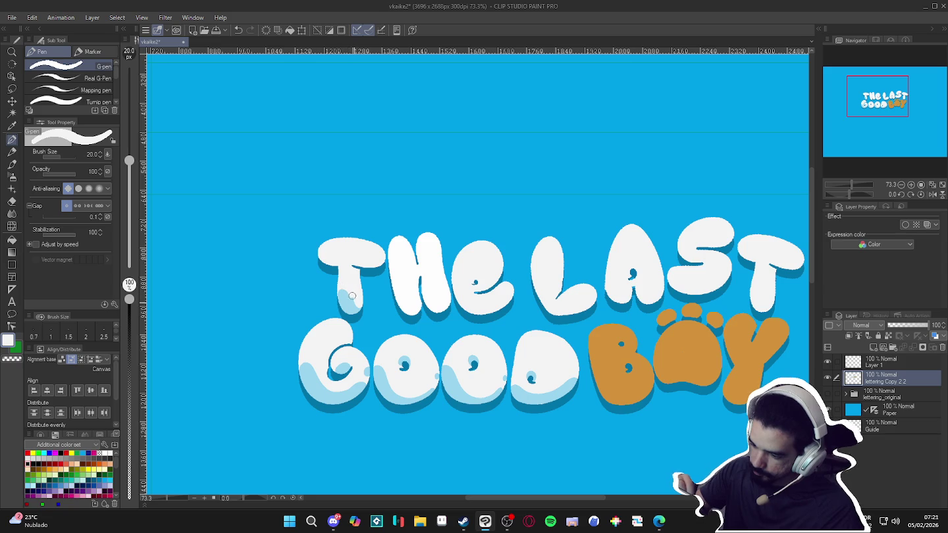
pyautogui.keyDown('alt'); pyautogui.click(350, 299); pyautogui.keyUp('alt')
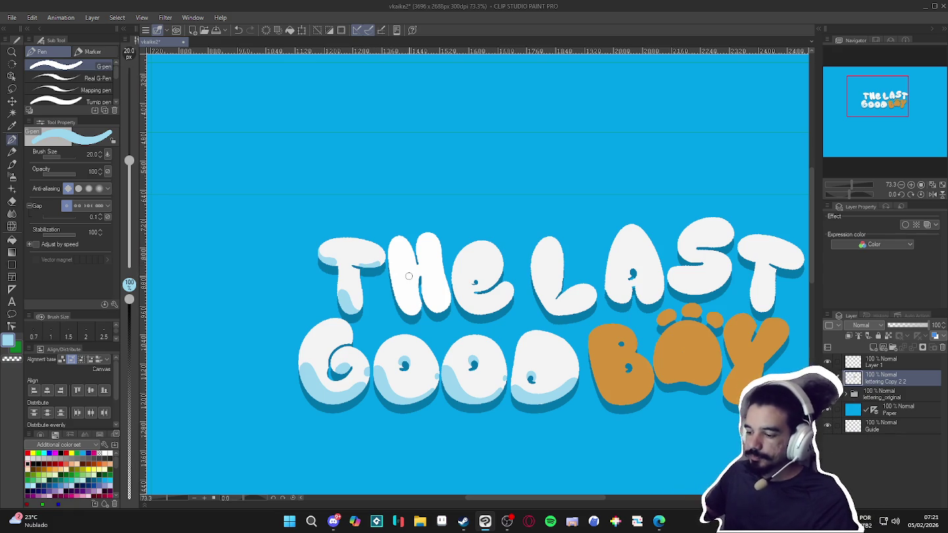
# Trim the H's left-leg shading with white and re-pick the light-blue shading colour
pyautogui.press('alt')
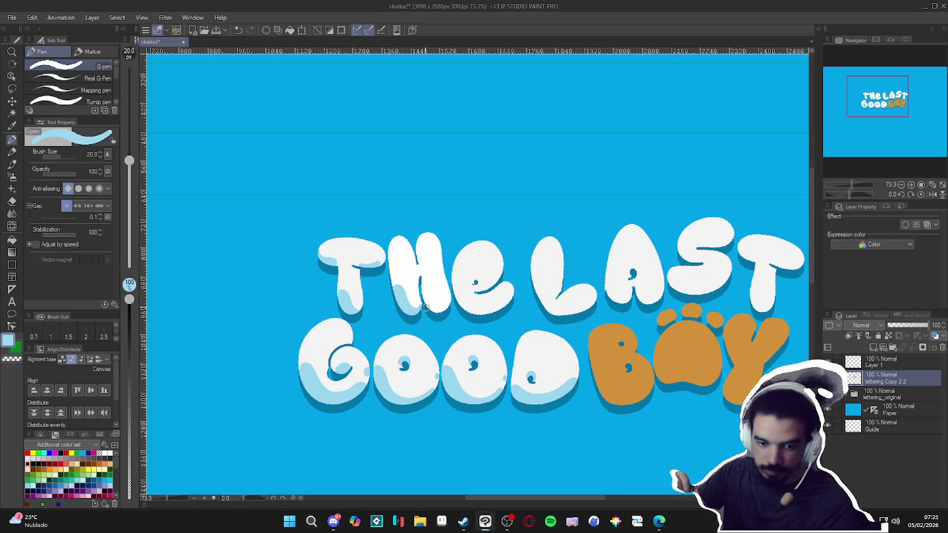
pyautogui.keyDown('alt'); pyautogui.click(398, 281); pyautogui.keyUp('alt')
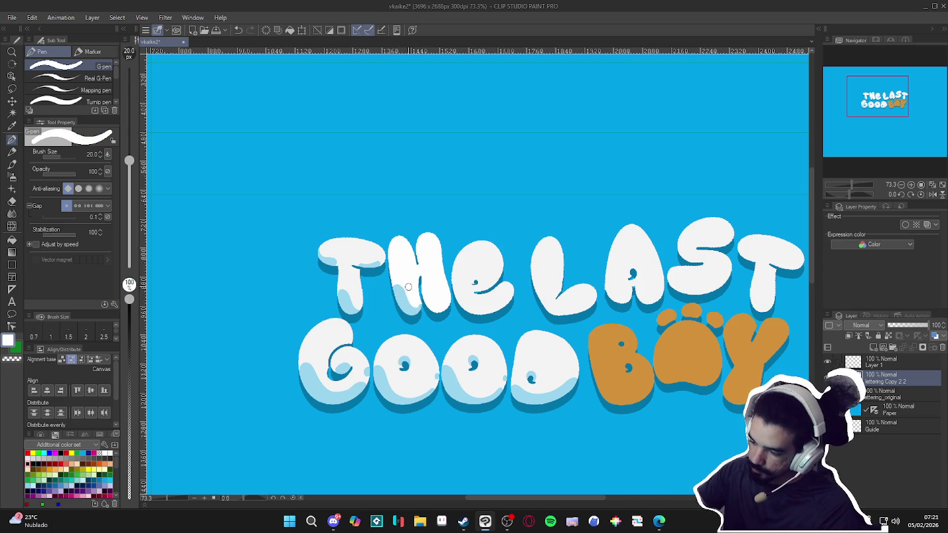
pyautogui.moveTo(394, 284); pyautogui.dragTo(404, 313)
pyautogui.keyDown('alt'); pyautogui.click(402, 309); pyautogui.keyUp('alt')
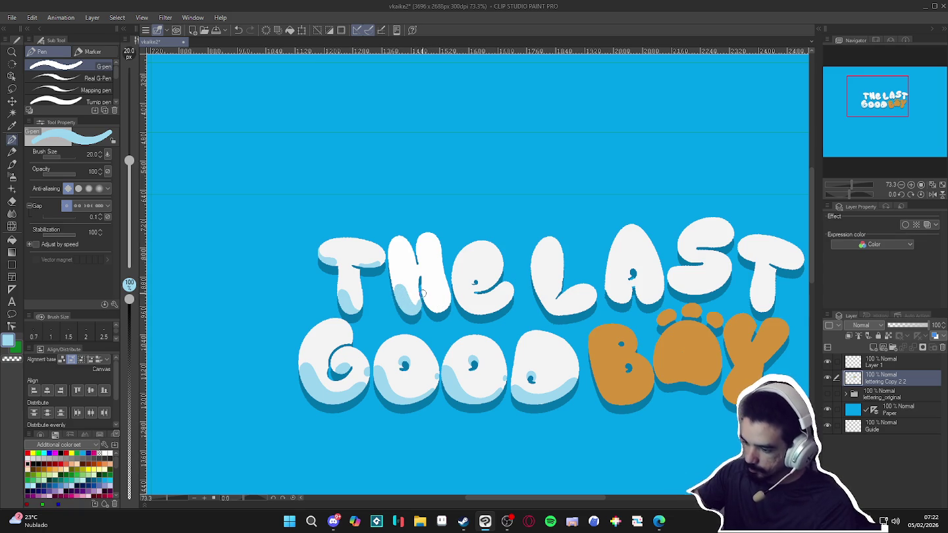
pyautogui.press('w')
pyautogui.press('p')
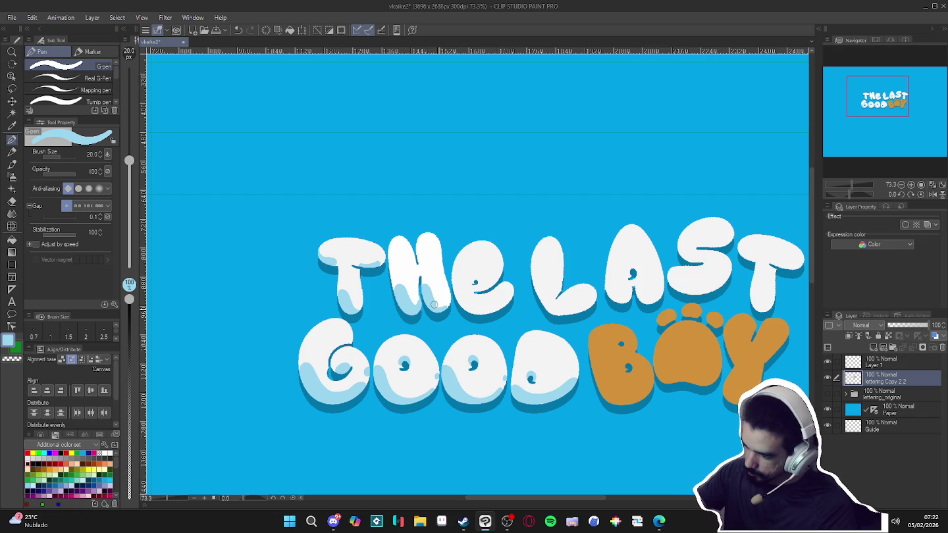
pyautogui.keyDown('alt'); pyautogui.click(441, 288); pyautogui.keyUp('alt')
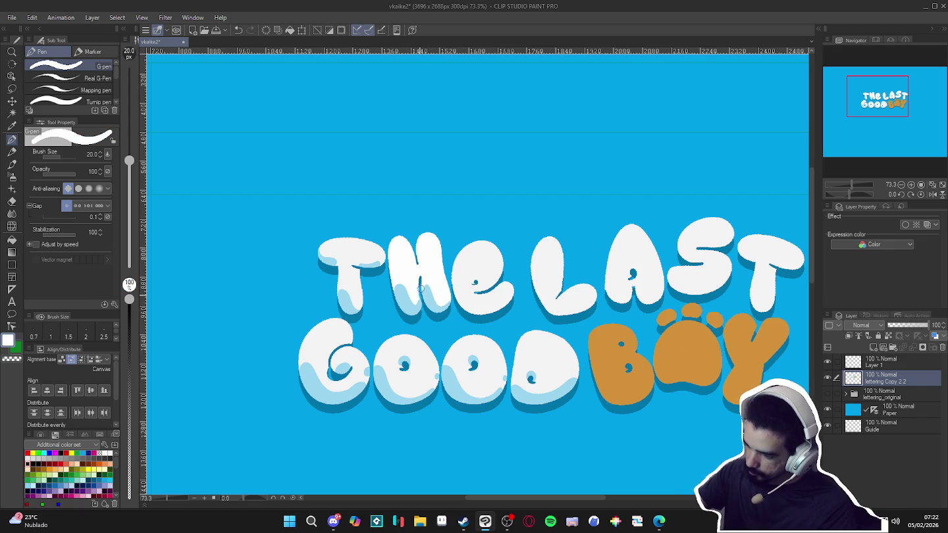
pyautogui.keyDown('alt'); pyautogui.click(424, 306); pyautogui.keyUp('alt')
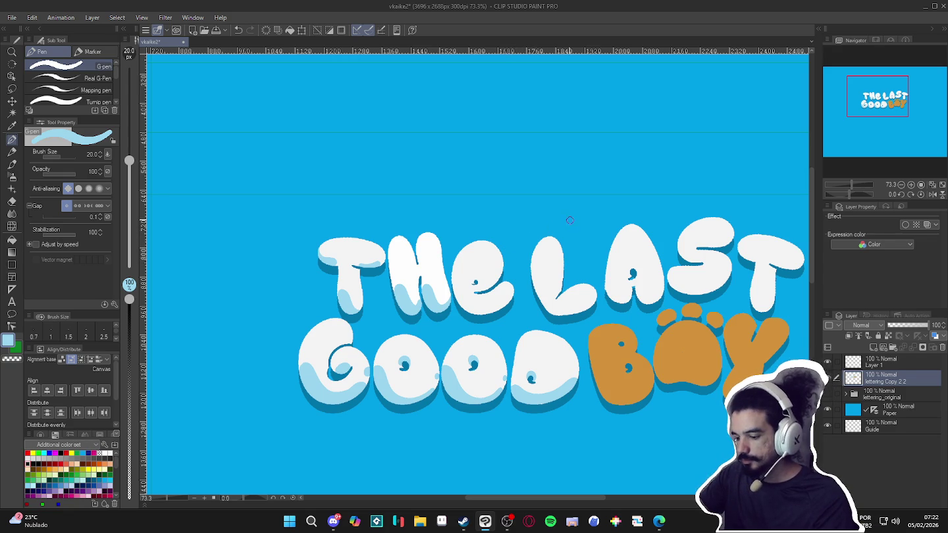
# Shade the bottom curve of the E and redraw the L's bottom shading in light blue
pyautogui.moveTo(543, 252); pyautogui.dragTo(530, 254)
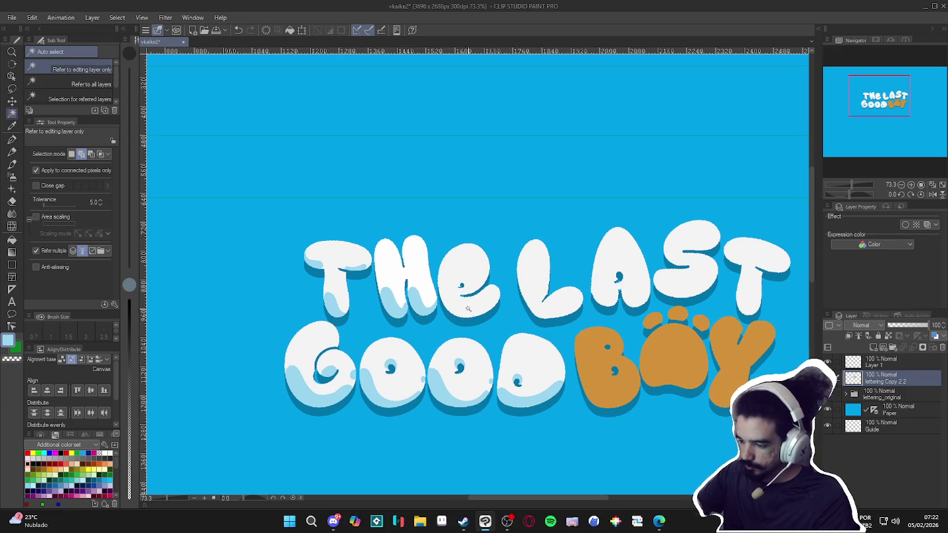
pyautogui.moveTo(439, 292)
pyautogui.mouseDown()
pyautogui.moveTo(474, 310)
pyautogui.moveTo(492, 298)
pyautogui.mouseUp()
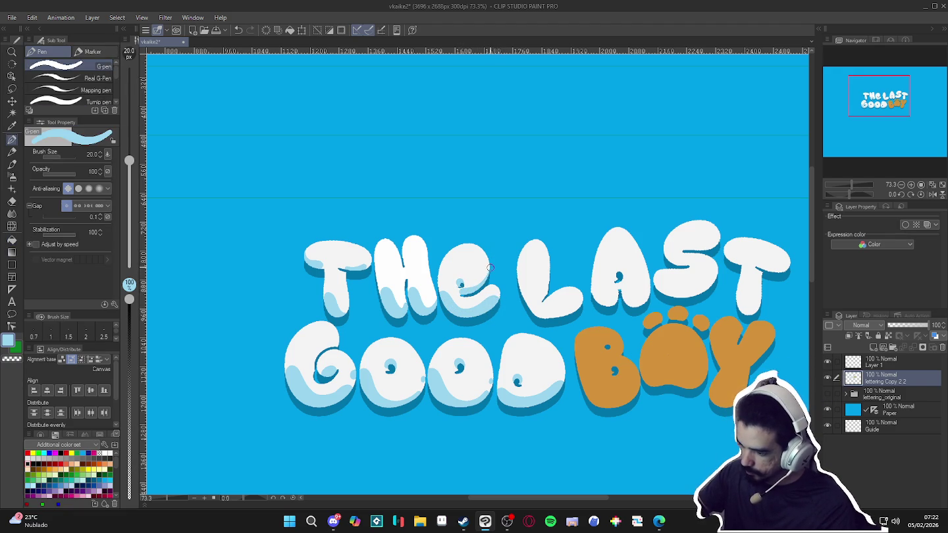
pyautogui.hscroll(2, 634, 226)
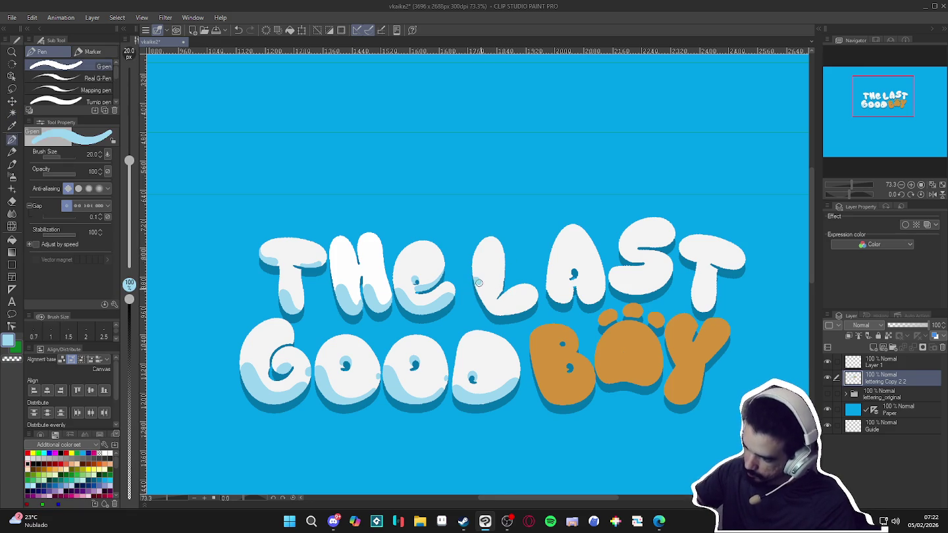
pyautogui.moveTo(504, 310)
pyautogui.mouseDown()
pyautogui.moveTo(534, 304)
pyautogui.moveTo(491, 271)
pyautogui.moveTo(489, 310)
pyautogui.mouseUp()
pyautogui.press('e')
pyautogui.press('p')
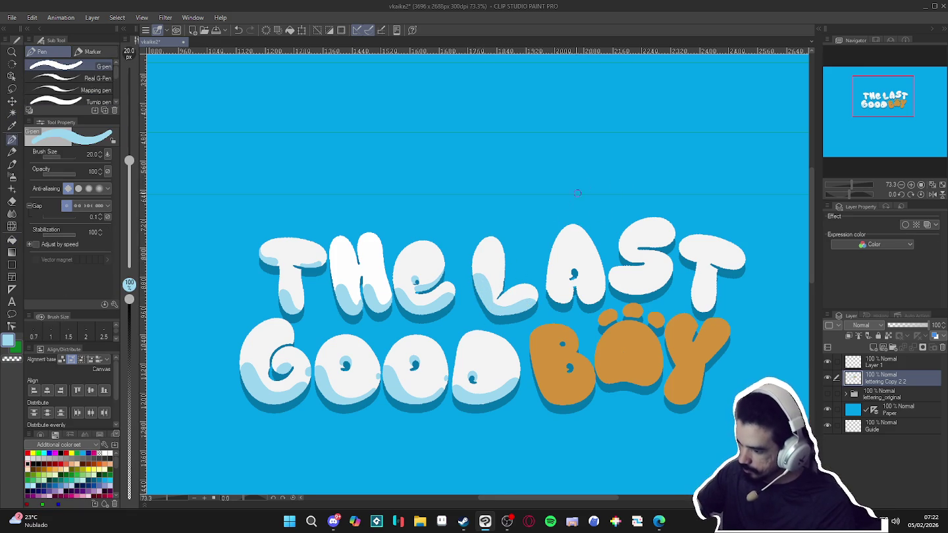
# Erase stray shading inside the A and paint light blue down its left side
pyautogui.moveTo(570, 290); pyautogui.dragTo(548, 301)
pyautogui.press('e')
pyautogui.moveTo(577, 256); pyautogui.dragTo(574, 280)
pyautogui.press('p')
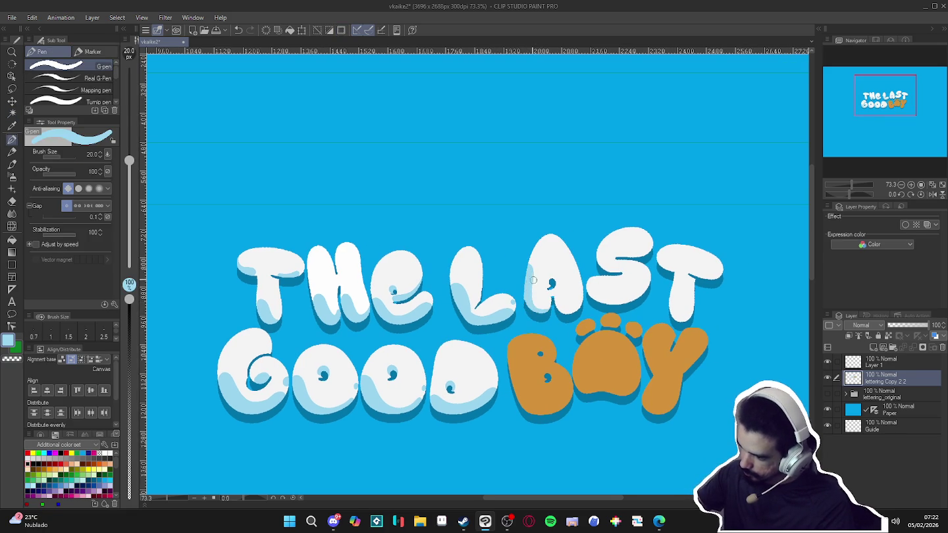
pyautogui.keyDown('alt'); pyautogui.click(527, 279); pyautogui.keyUp('alt')
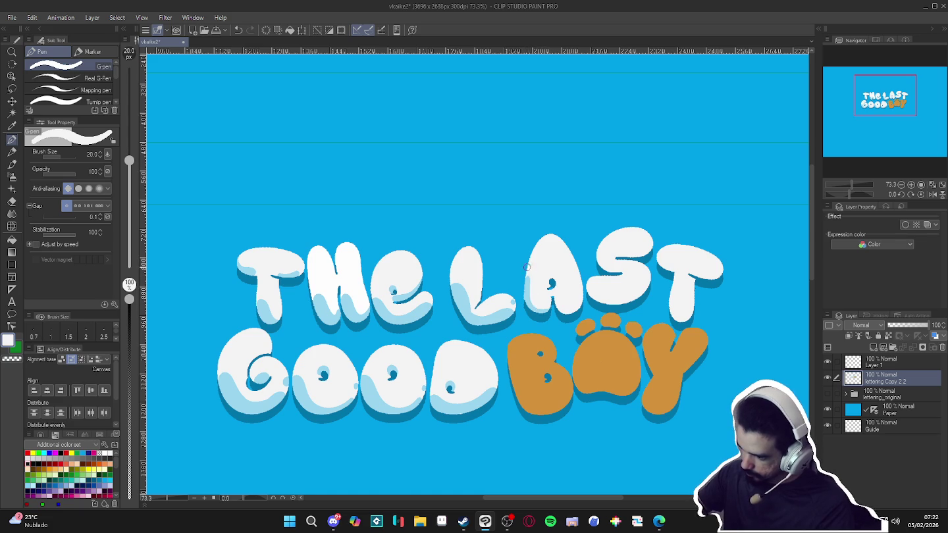
pyautogui.keyDown('alt'); pyautogui.click(524, 289); pyautogui.keyUp('alt')
pyautogui.moveTo(527, 277); pyautogui.dragTo(546, 311)
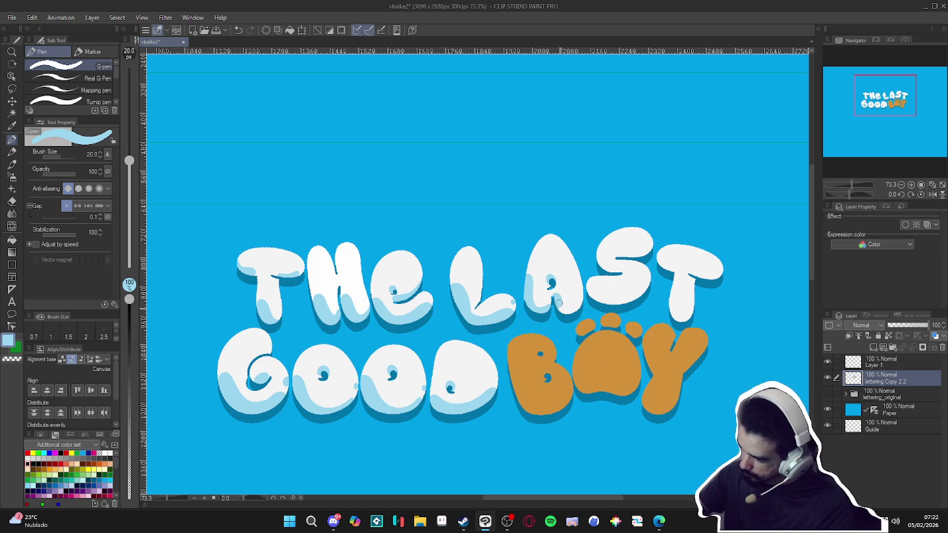
pyautogui.moveTo(566, 314); pyautogui.dragTo(534, 322)
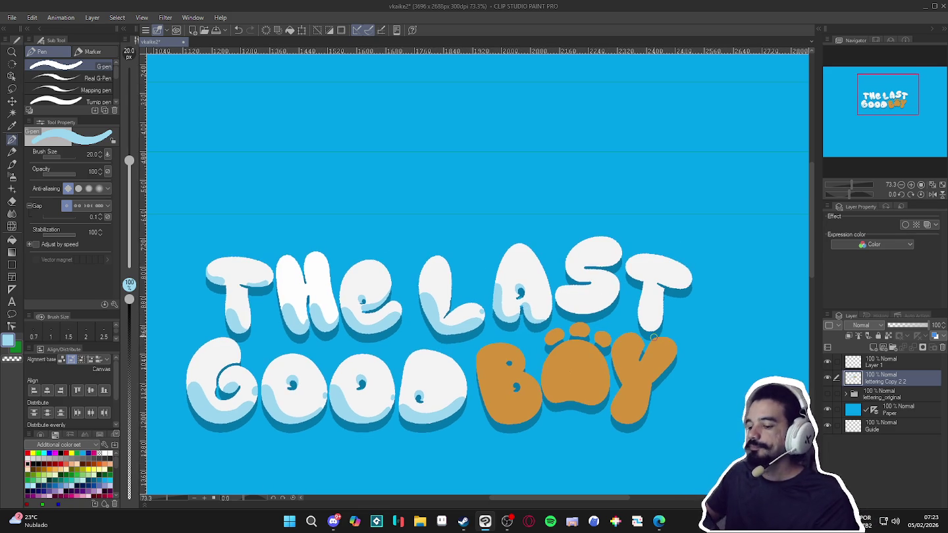
pyautogui.scroll(-3, 654, 337)
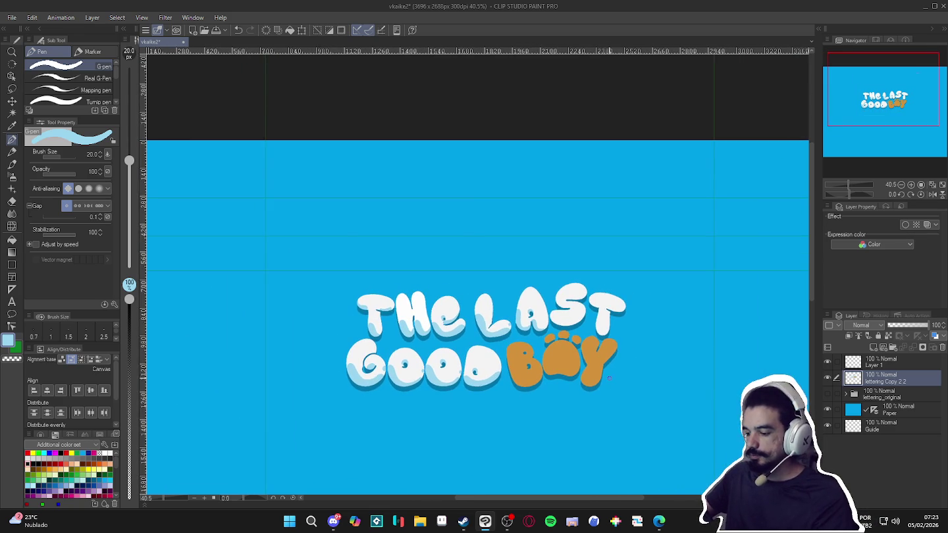
# Shade the lower-left of the S in LAST light blue, then open File Explorer
pyautogui.scroll(-2, 611, 391)
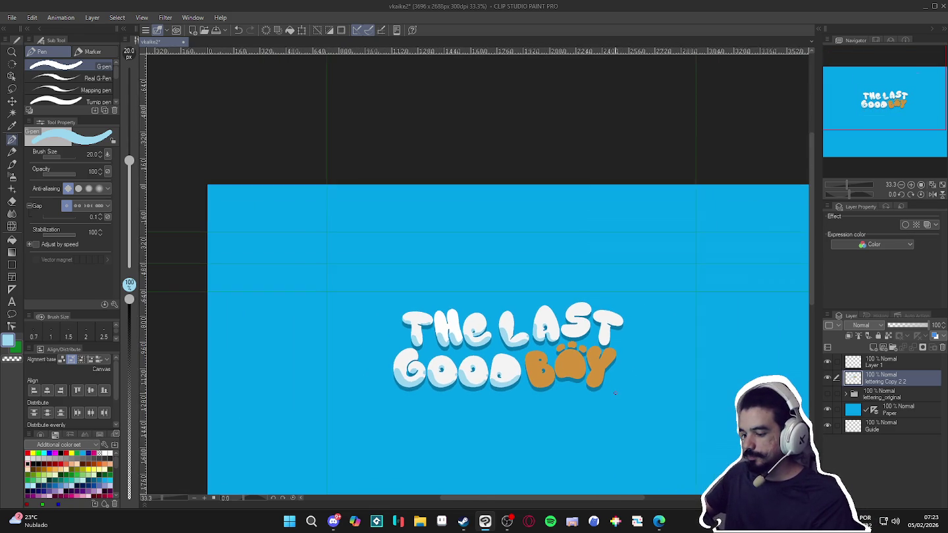
pyautogui.scroll(2, 620, 392)
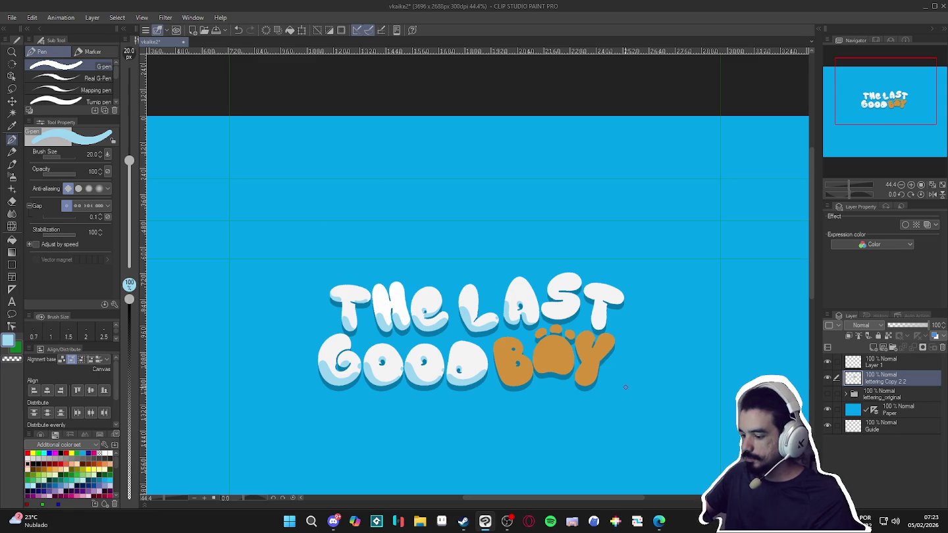
pyautogui.scroll(1, 626, 387)
pyautogui.scroll(1, 521, 378)
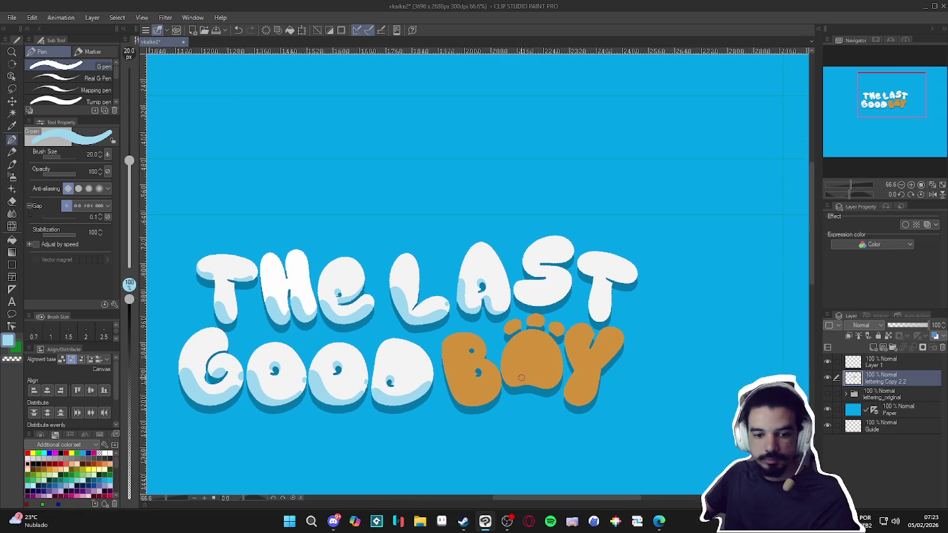
pyautogui.press('w')
pyautogui.click(548, 295)
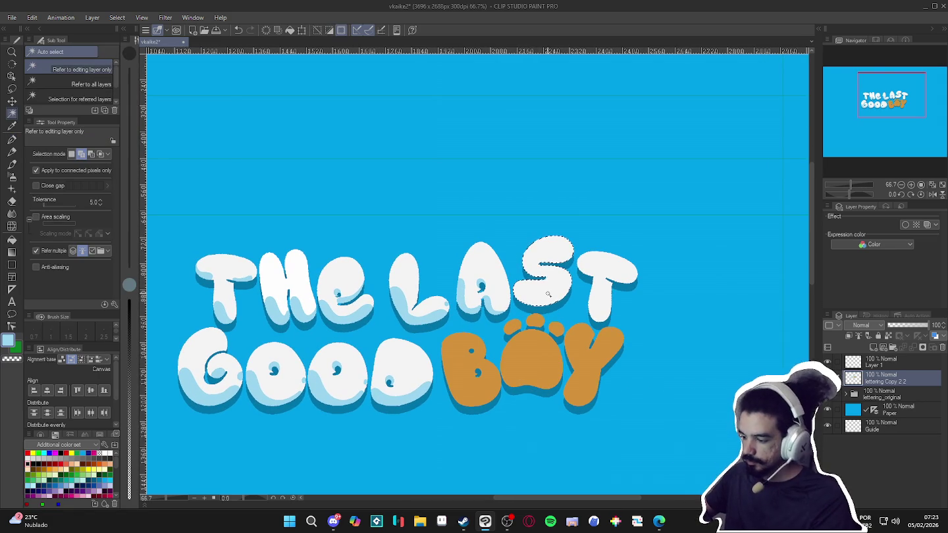
pyautogui.hotkey('ctrl', 'd')
pyautogui.press('p')
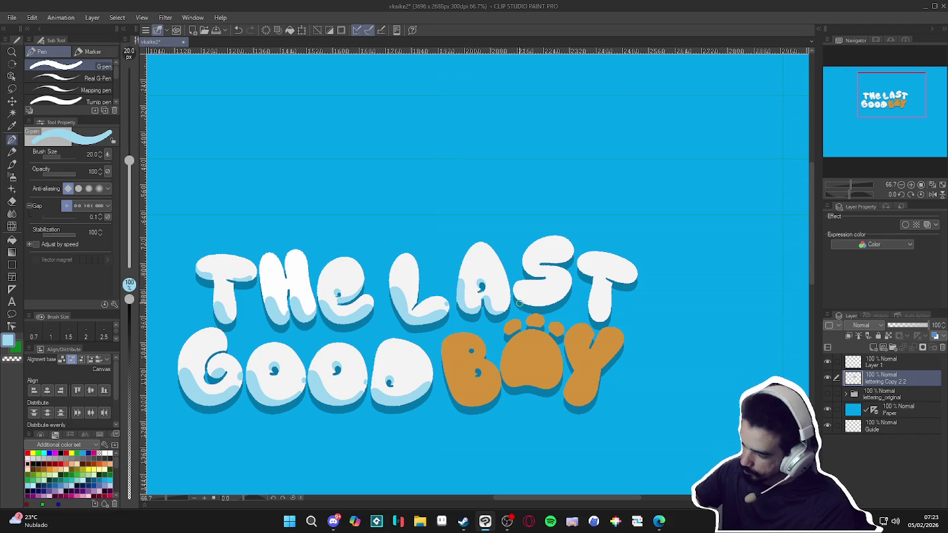
pyautogui.moveTo(517, 288)
pyautogui.mouseDown()
pyautogui.moveTo(557, 305)
pyautogui.moveTo(517, 293)
pyautogui.mouseUp()
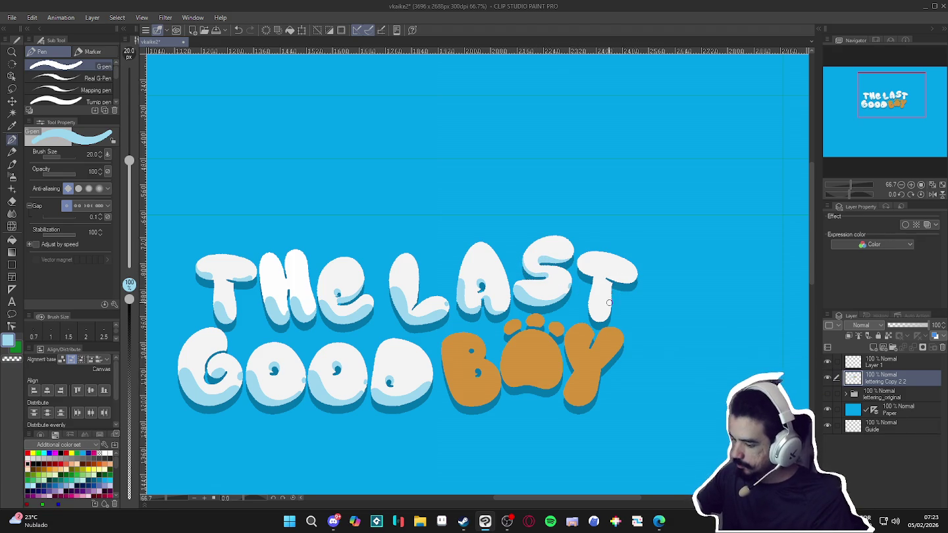
pyautogui.moveTo(649, 295); pyautogui.dragTo(627, 286)
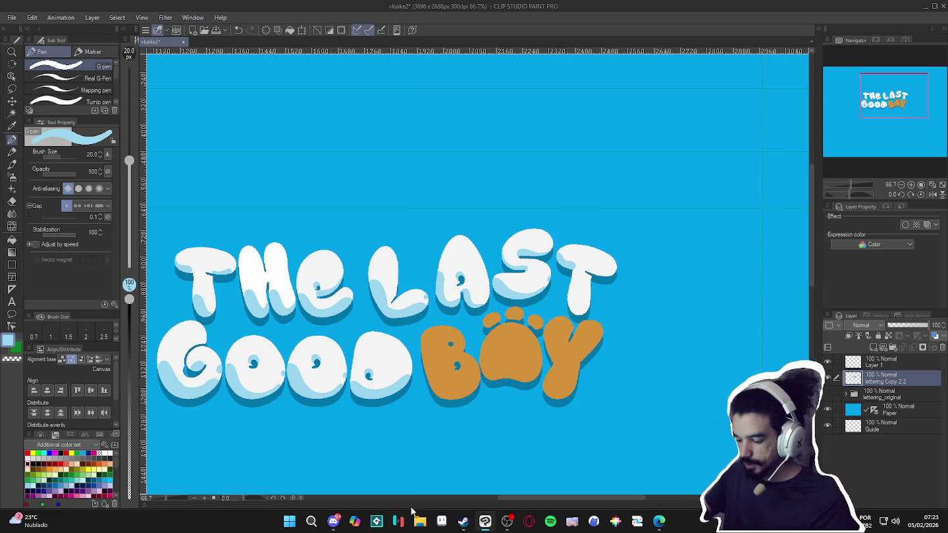
pyautogui.click(415, 525)
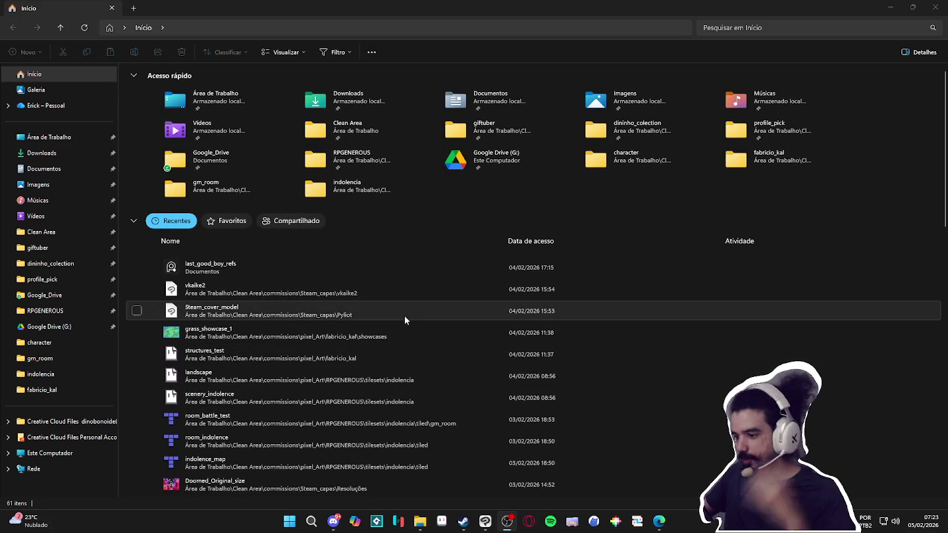
# Launch AudioTitan from the desktop's radio_royal folder and lower its volume
pyautogui.click(37, 137)
pyautogui.doubleClick(527, 158)
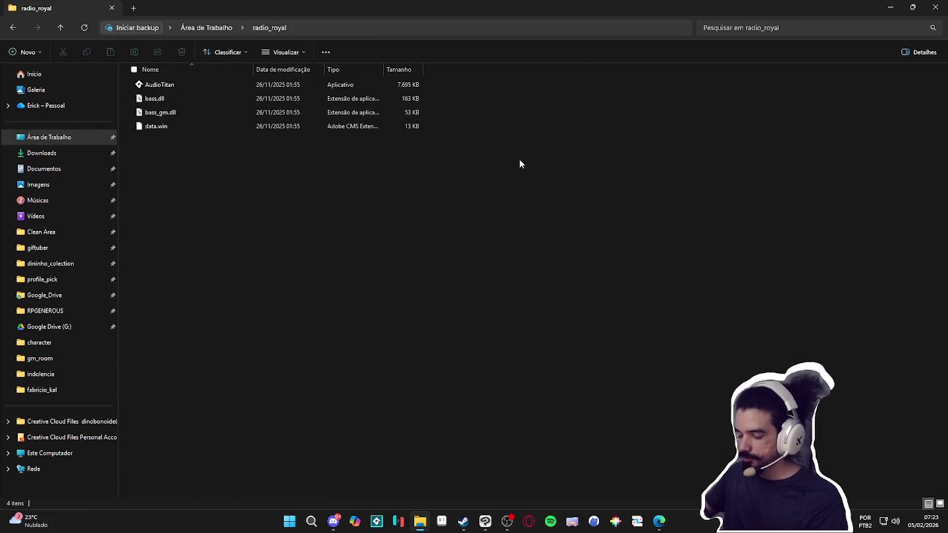
pyautogui.doubleClick(222, 84)
pyautogui.click(890, 7)
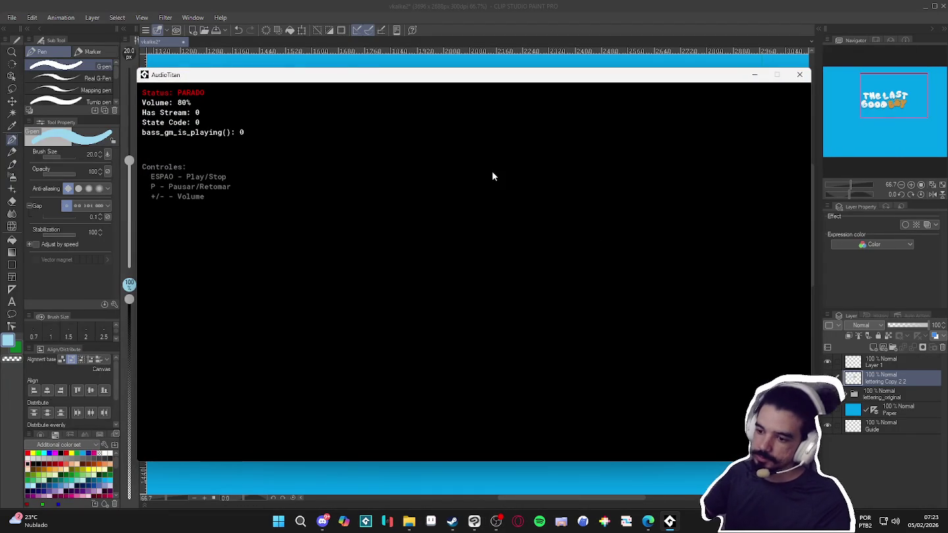
pyautogui.press('-')
pyautogui.press('-')
pyautogui.press('-')
# Start AudioTitan playback and minimize the player
pyautogui.press('space')
pyautogui.click(755, 74)
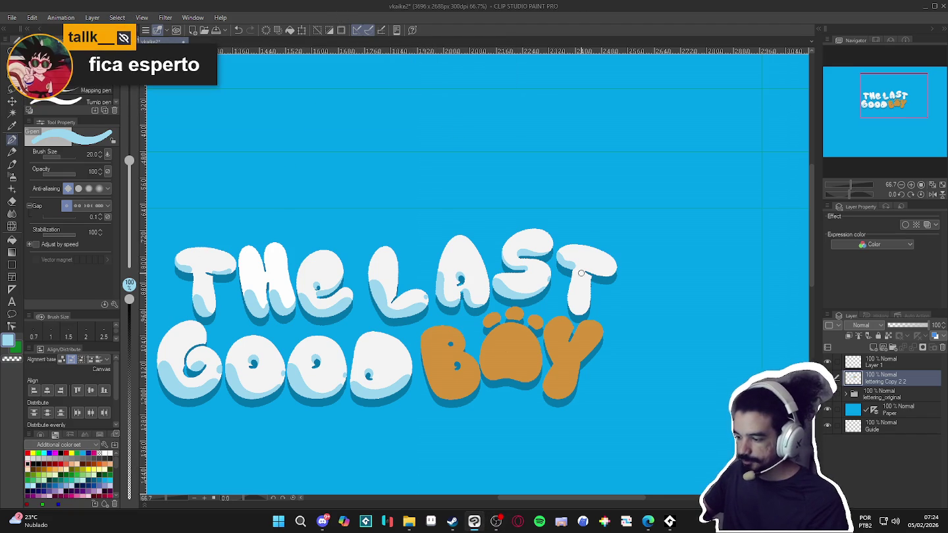
# Sample the T's light-blue shading and paint it under the right end of the crossbar
pyautogui.scroll(1, 580, 273)
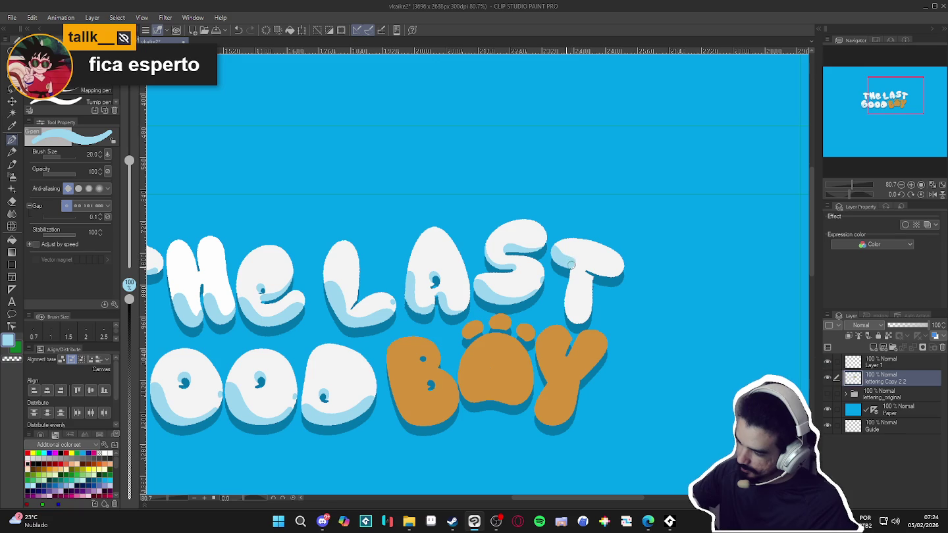
pyautogui.keyDown('alt'); pyautogui.click(575, 257); pyautogui.keyUp('alt')
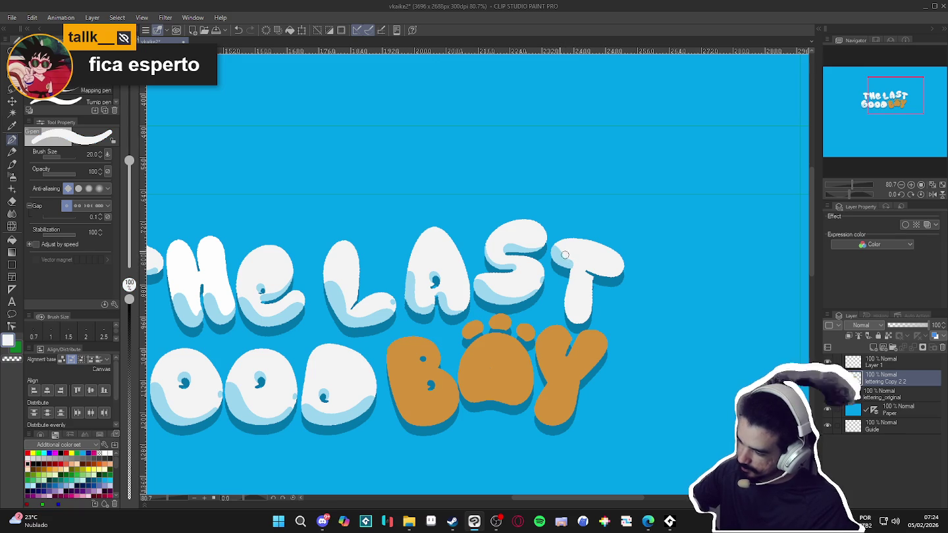
pyautogui.keyDown('alt'); pyautogui.click(559, 260); pyautogui.keyUp('alt')
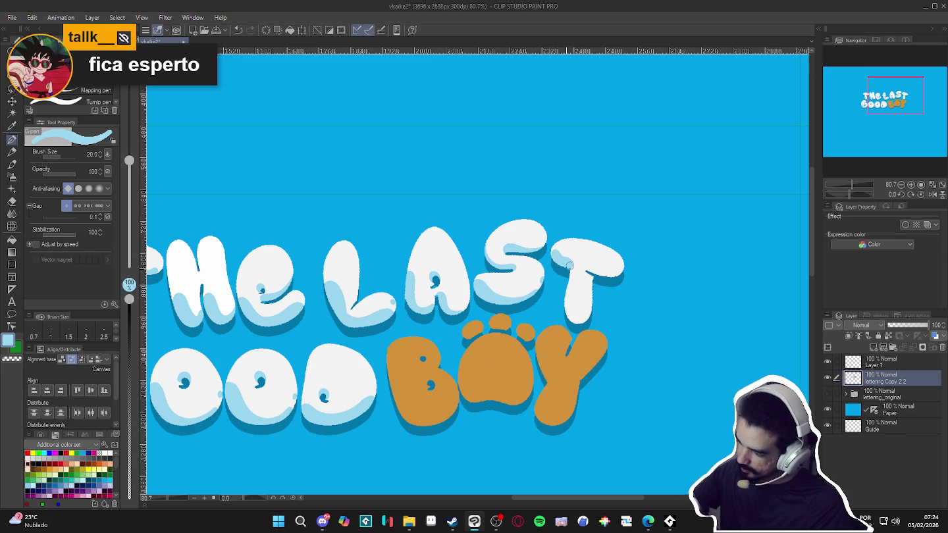
pyautogui.keyDown('alt'); pyautogui.click(570, 266); pyautogui.keyUp('alt')
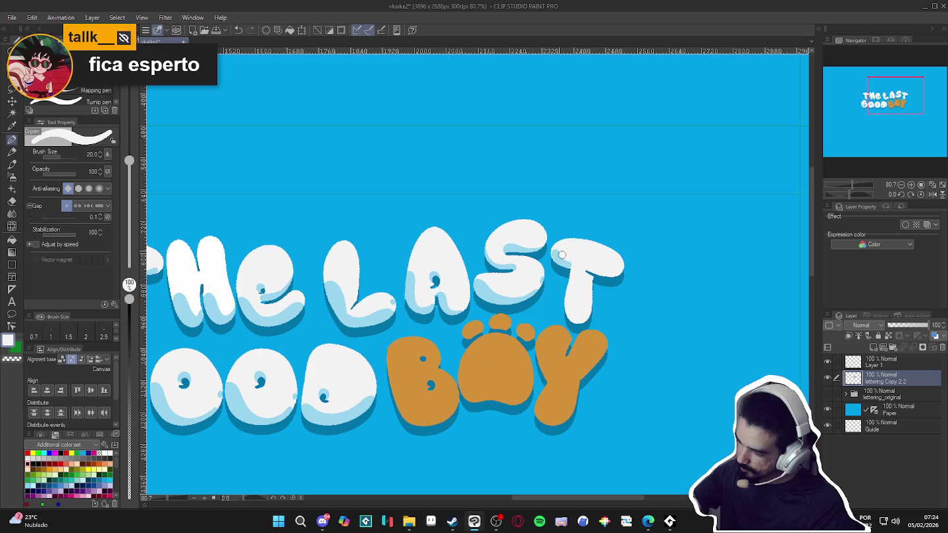
pyautogui.keyDown('alt'); pyautogui.click(569, 261); pyautogui.keyUp('alt')
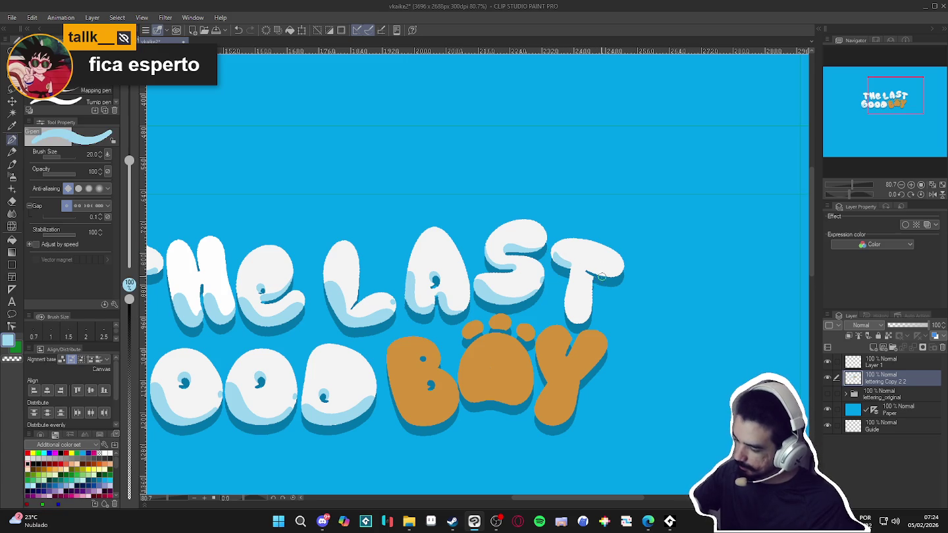
pyautogui.moveTo(611, 274); pyautogui.dragTo(627, 269)
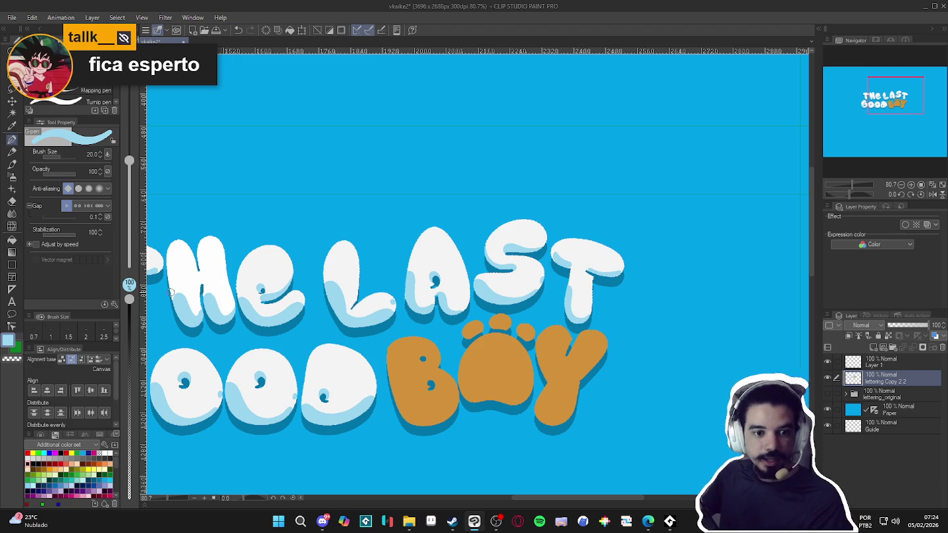
# Auto-select the orange B, paw-shaped O and Y of BOY, then drop the selection
pyautogui.scroll(-3, 731, 284)
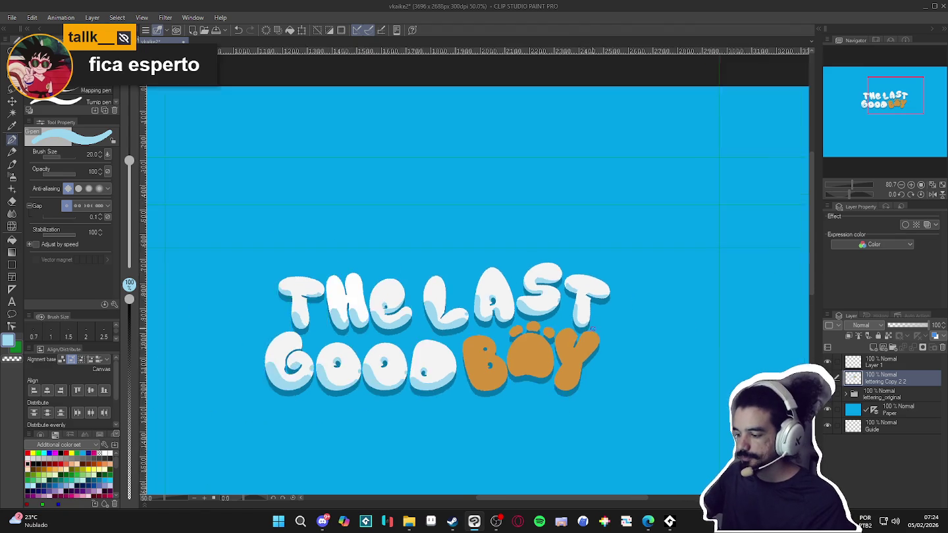
pyautogui.scroll(-1, 511, 331)
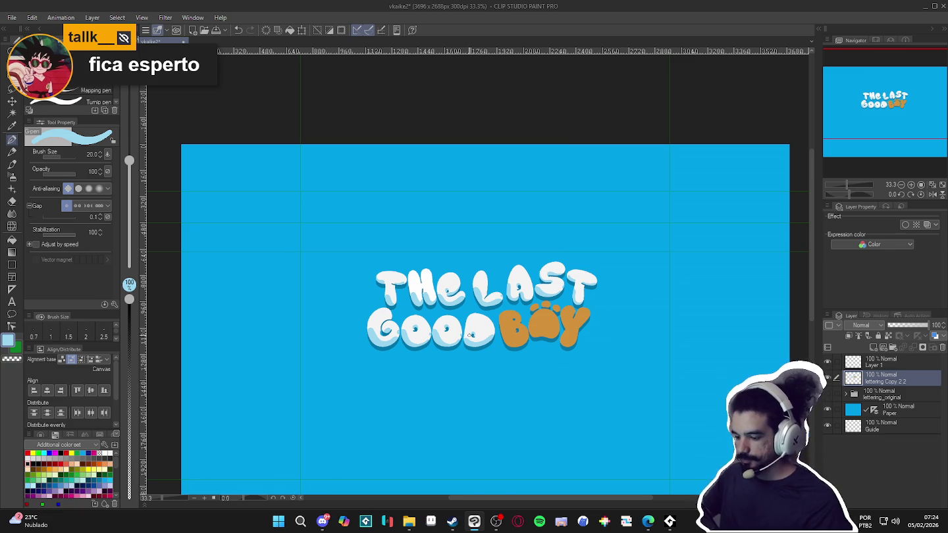
pyautogui.scroll(1, 470, 336)
pyautogui.scroll(1, 487, 346)
pyautogui.scroll(1, 507, 355)
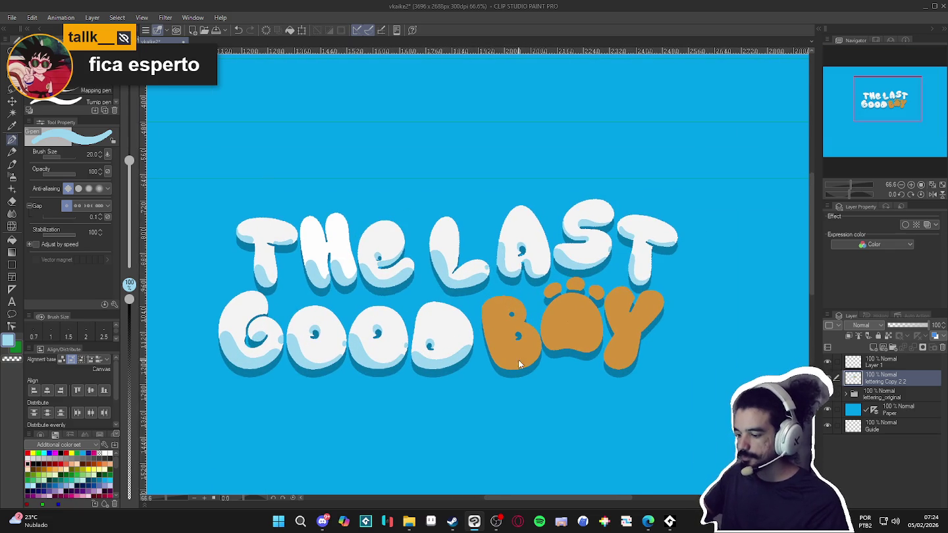
pyautogui.press('w')
pyautogui.click(519, 361)
pyautogui.click(561, 339)
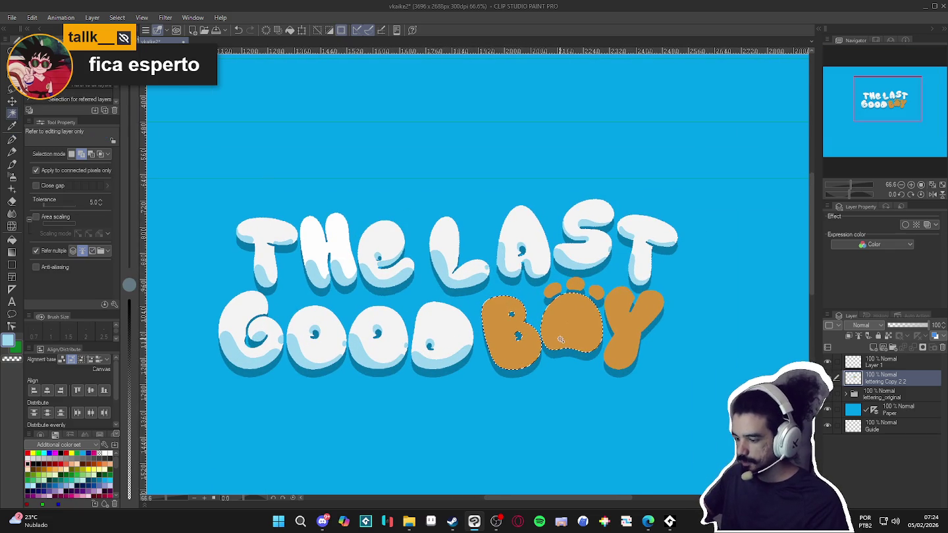
pyautogui.click(615, 349)
pyautogui.hotkey('ctrl', 'd')
# Sample the B's orange and shift it to a light yellow, EAD351, for highlights
pyautogui.press('p')
pyautogui.keyDown('alt'); pyautogui.click(507, 321); pyautogui.keyUp('alt')
pyautogui.hotkey('ctrl', 'shift', 'c')
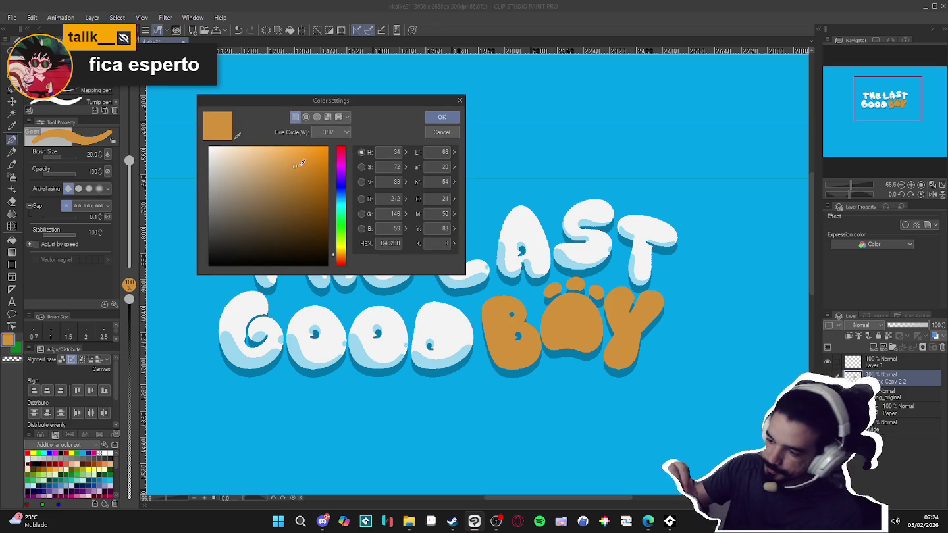
pyautogui.click(285, 156)
pyautogui.click(335, 257)
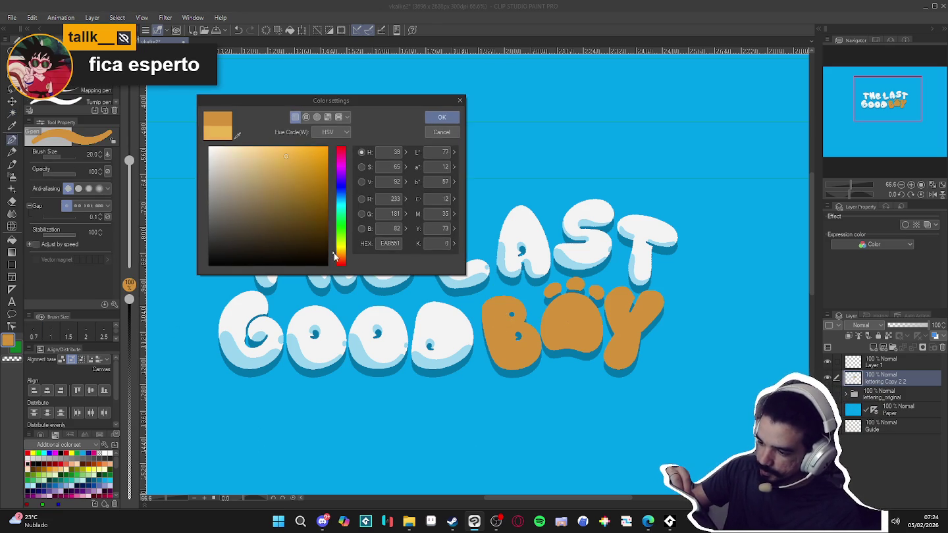
pyautogui.moveTo(335, 257); pyautogui.dragTo(335, 249)
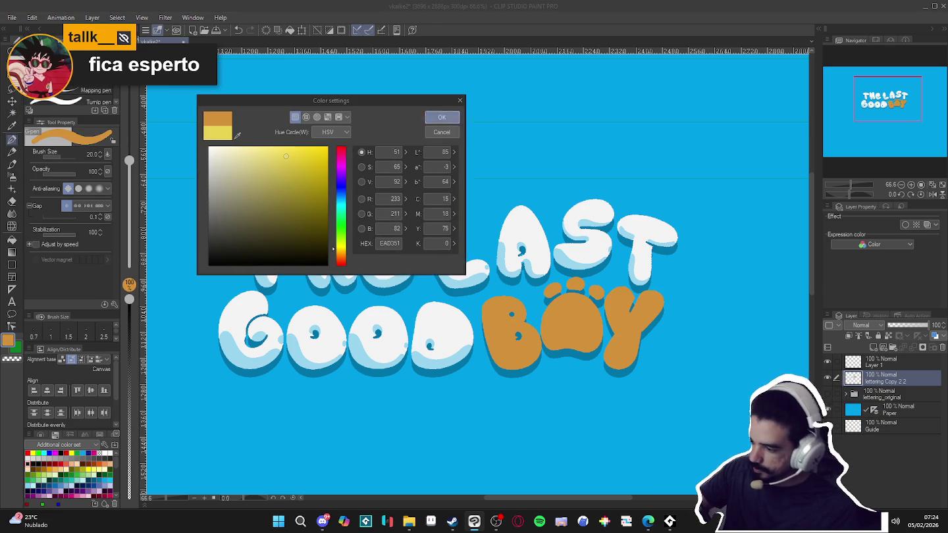
pyautogui.click(442, 118)
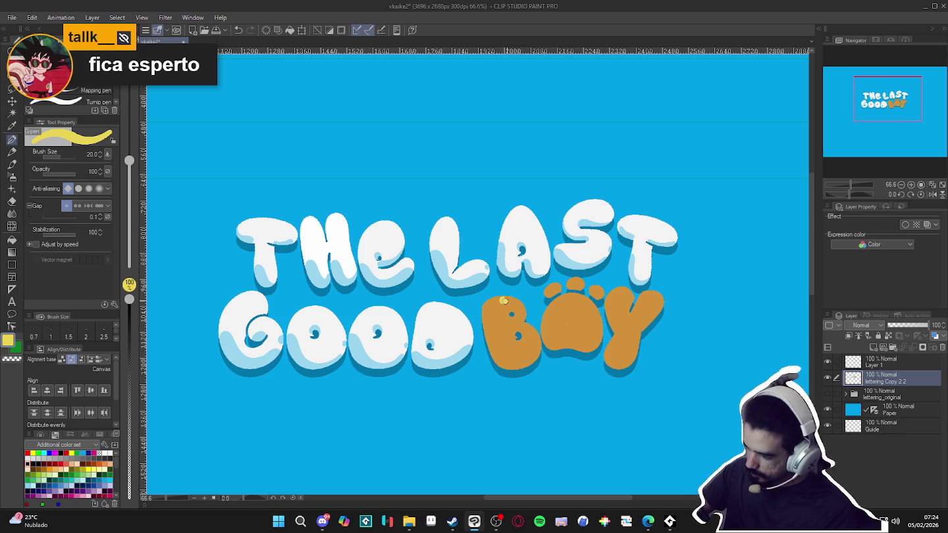
# Paint a yellow highlight along the top edge of the B, undoing the trial strokes
pyautogui.moveTo(513, 302)
pyautogui.mouseDown()
pyautogui.moveTo(502, 300)
pyautogui.moveTo(517, 303)
pyautogui.mouseUp()
pyautogui.hotkey('ctrl', 'z')
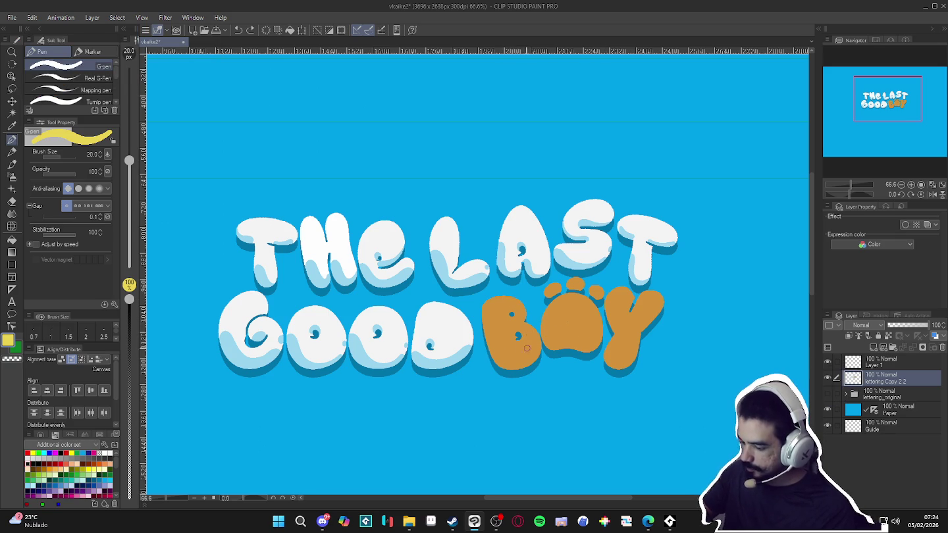
pyautogui.moveTo(509, 347); pyautogui.dragTo(513, 345)
pyautogui.hotkey('ctrl', 'z')
pyautogui.moveTo(509, 344)
pyautogui.mouseDown()
pyautogui.moveTo(518, 344)
pyautogui.moveTo(508, 342)
pyautogui.mouseUp()
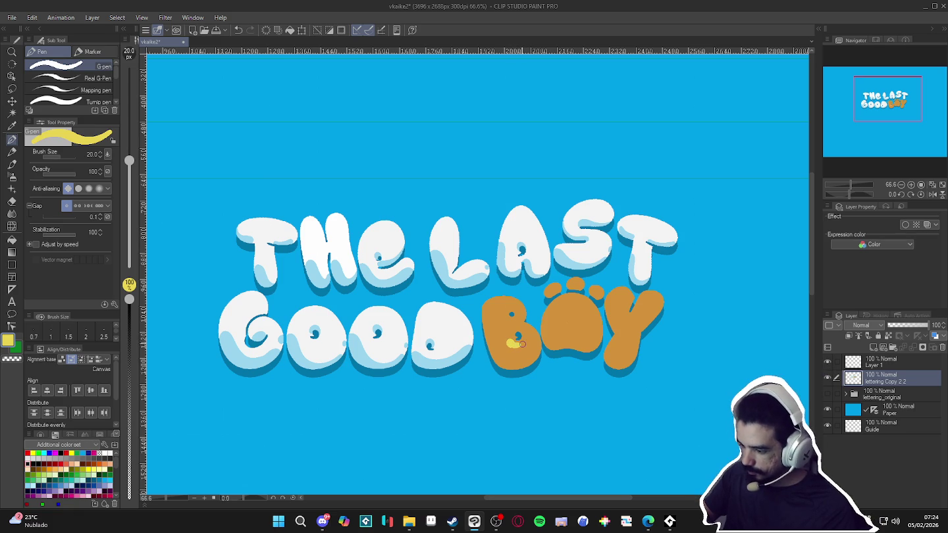
pyautogui.hotkey('ctrl', 'z')
pyautogui.hotkey('ctrl', 'z')
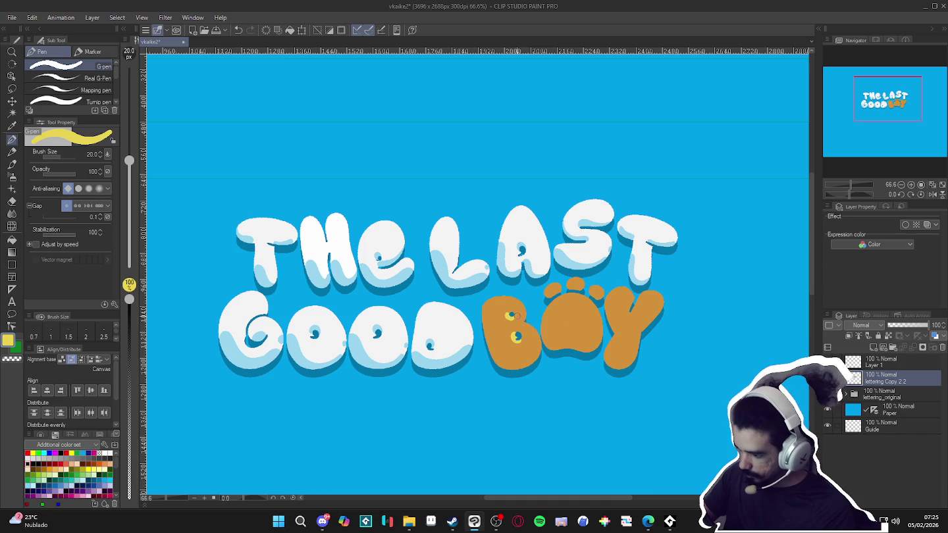
pyautogui.moveTo(515, 325); pyautogui.dragTo(521, 327)
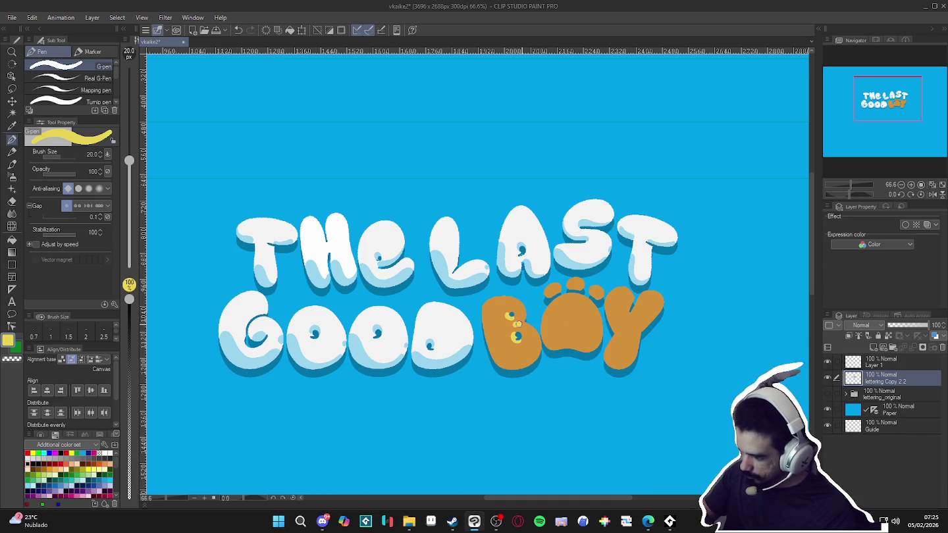
pyautogui.hotkey('ctrl', 'z')
pyautogui.hotkey('ctrl', 'z')
pyautogui.hotkey('ctrl', 'z')
pyautogui.moveTo(494, 299); pyautogui.dragTo(519, 302)
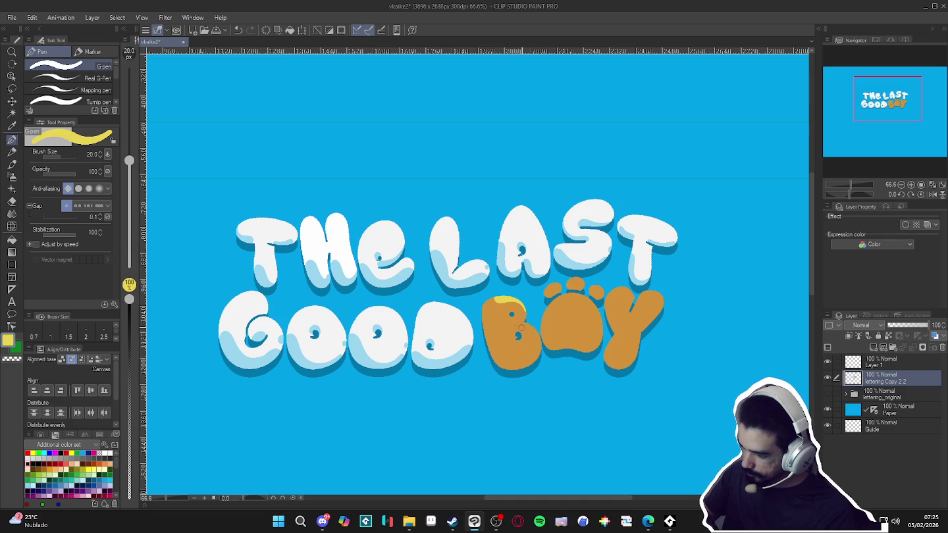
pyautogui.moveTo(536, 327)
pyautogui.mouseDown()
pyautogui.moveTo(513, 327)
pyautogui.moveTo(537, 332)
pyautogui.mouseUp()
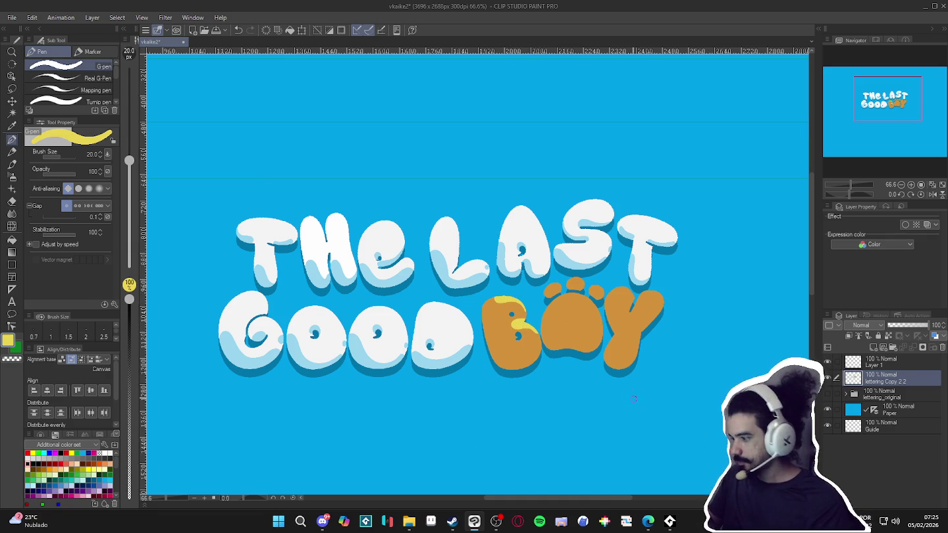
# Highlight the top-right edge of the paw and the top and lower parts of the Y
pyautogui.moveTo(563, 290); pyautogui.dragTo(603, 327)
pyautogui.moveTo(561, 296); pyautogui.dragTo(592, 300)
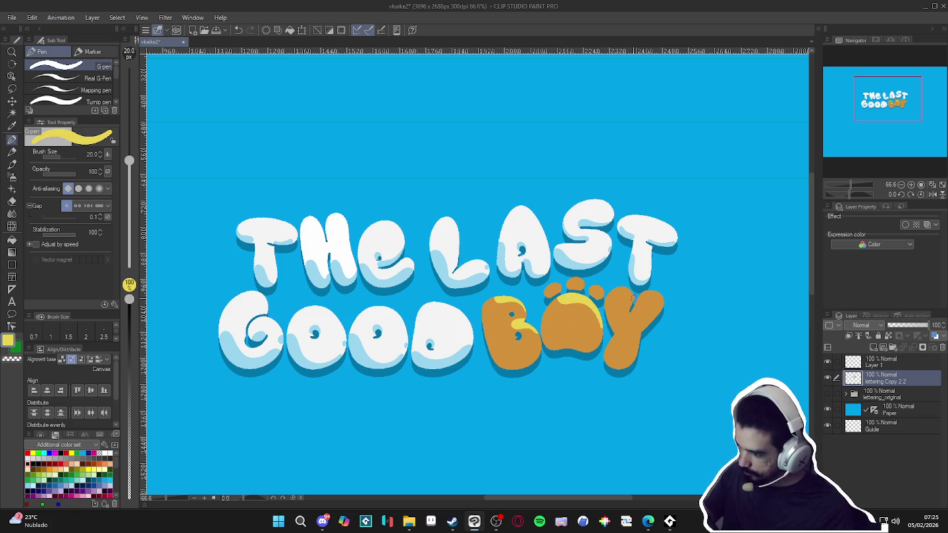
pyautogui.moveTo(619, 290)
pyautogui.mouseDown()
pyautogui.moveTo(660, 304)
pyautogui.moveTo(657, 318)
pyautogui.mouseUp()
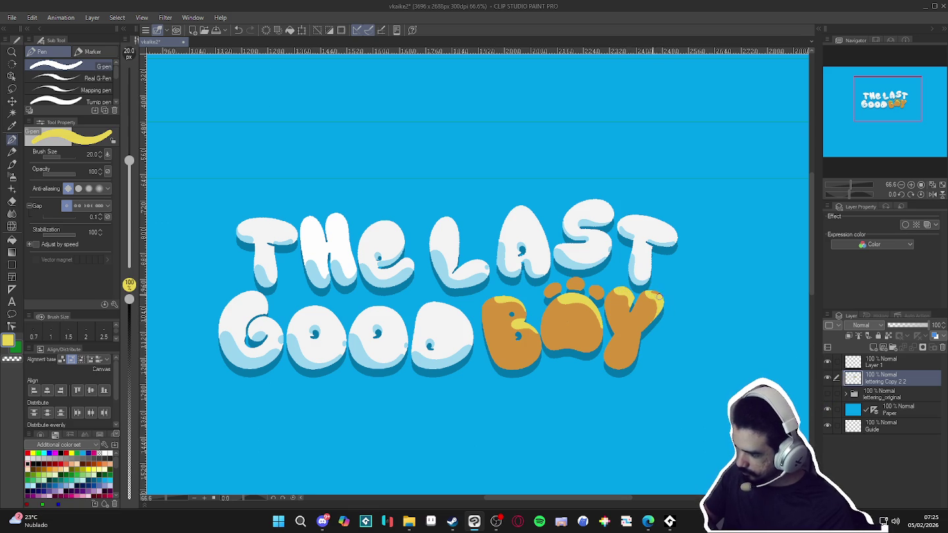
pyautogui.keyDown('alt'); pyautogui.click(654, 305); pyautogui.keyUp('alt')
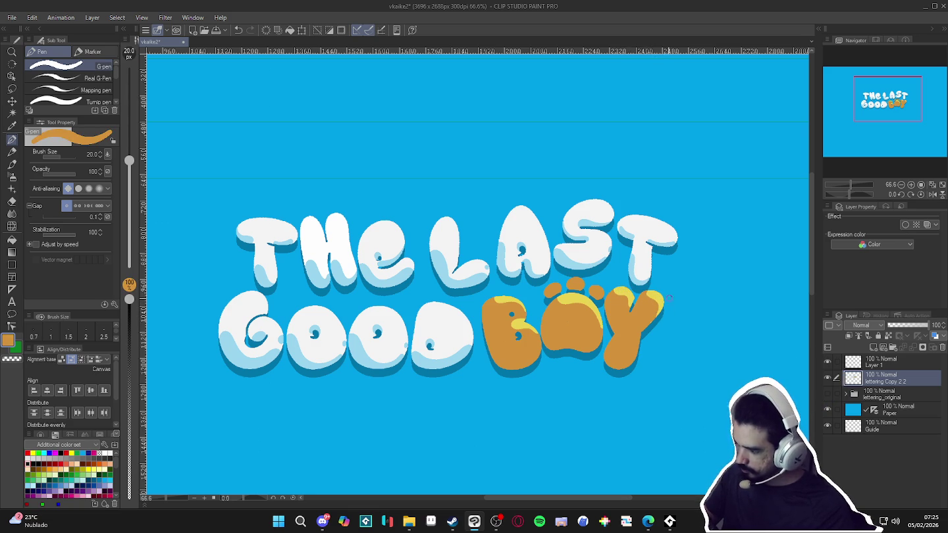
pyautogui.keyDown('alt'); pyautogui.click(657, 299); pyautogui.keyUp('alt')
pyautogui.moveTo(622, 334); pyautogui.dragTo(615, 347)
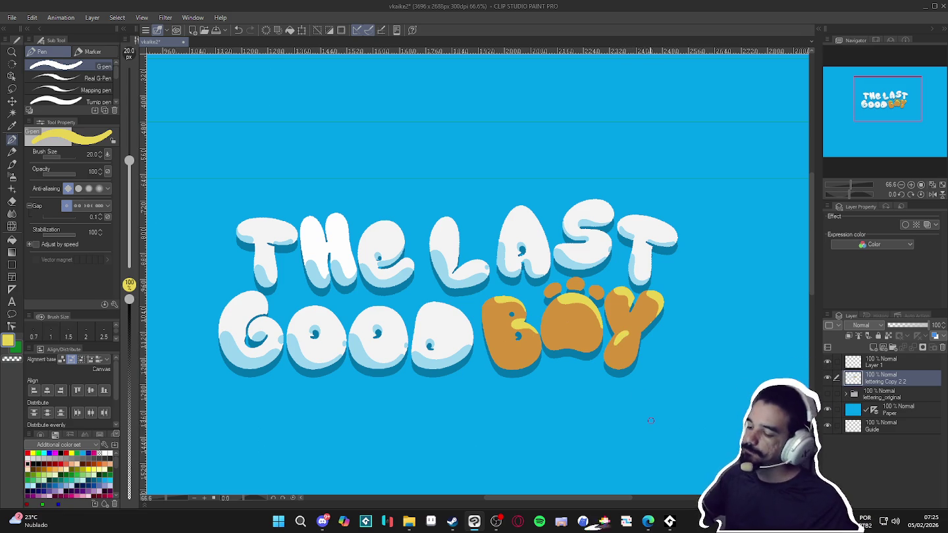
# Hide and re-show the lettering layer to check the yellow highlights
pyautogui.scroll(-2, 650, 420)
pyautogui.moveTo(632, 376); pyautogui.dragTo(580, 395)
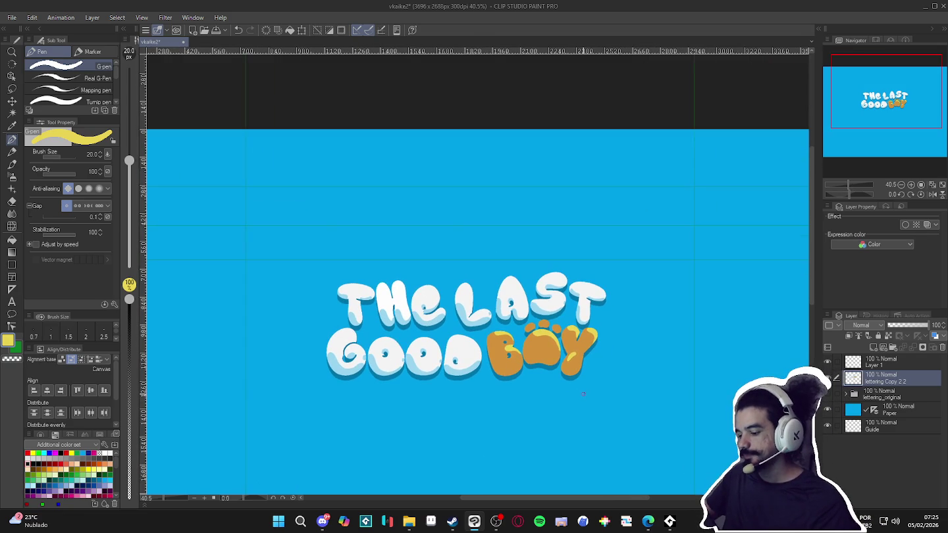
pyautogui.scroll(-2, 584, 394)
pyautogui.scroll(1, 502, 342)
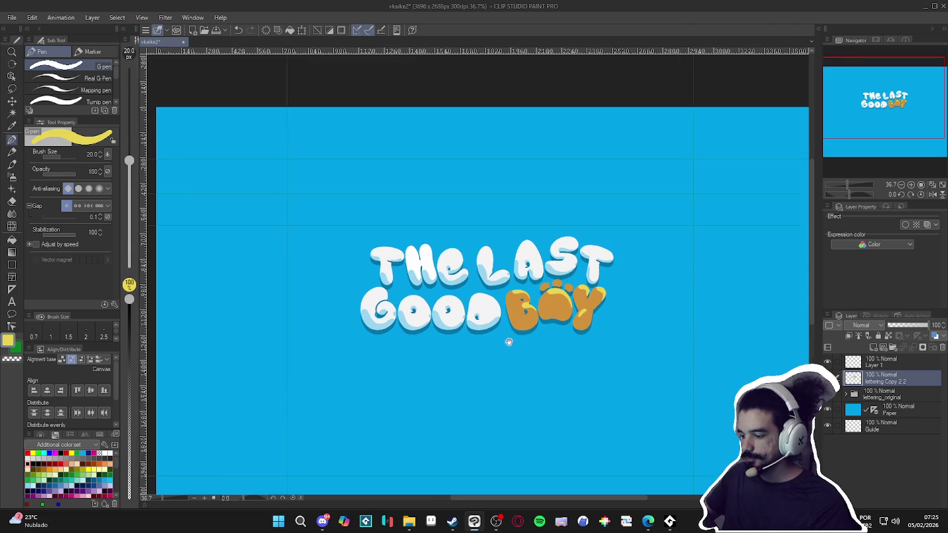
pyautogui.moveTo(501, 334); pyautogui.dragTo(517, 332)
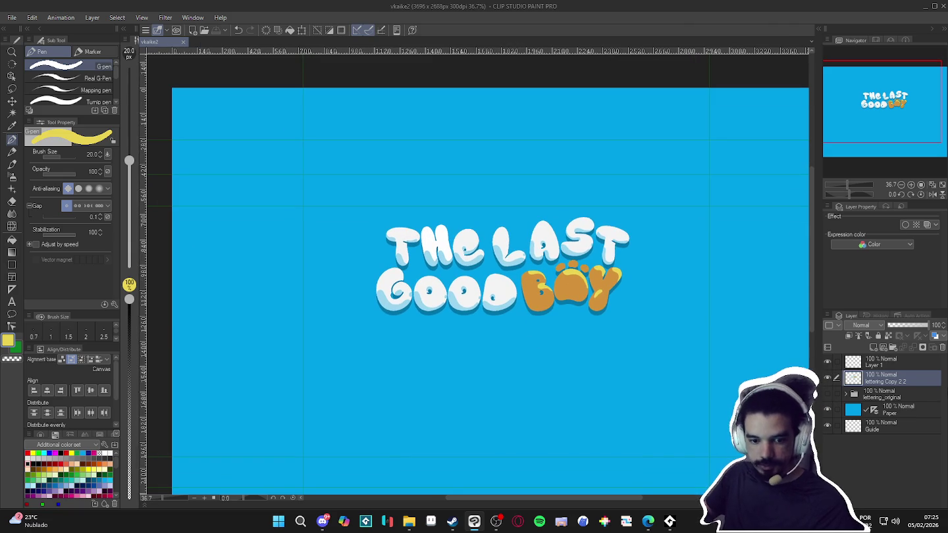
pyautogui.click(828, 378)
pyautogui.click(829, 377)
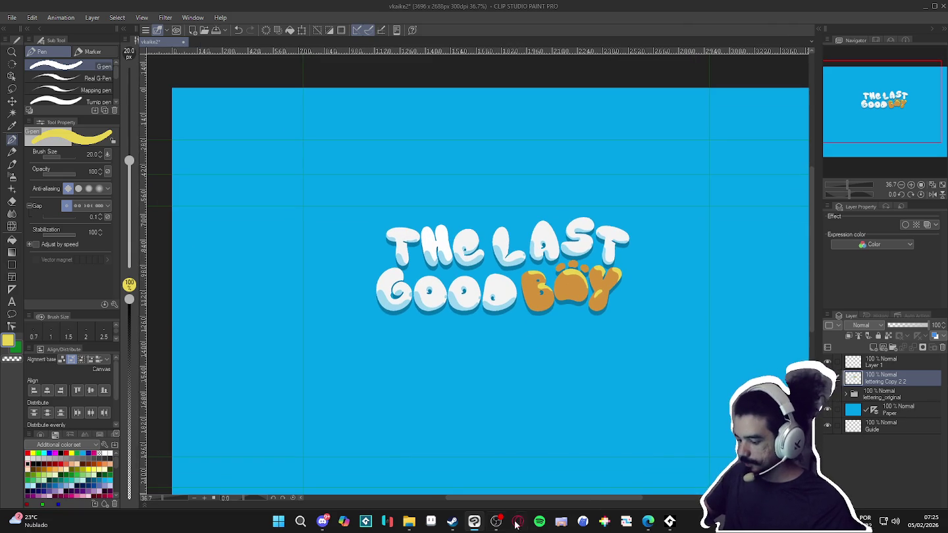
# Launch PureRef by searching for it in the Windows Start menu
pyautogui.click(278, 521)
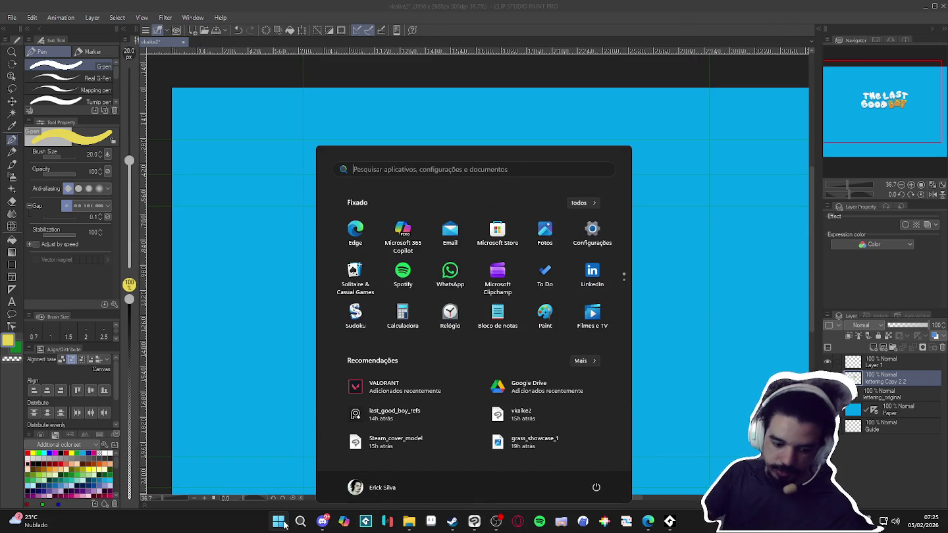
pyautogui.write('pure')
pyautogui.press('Return')
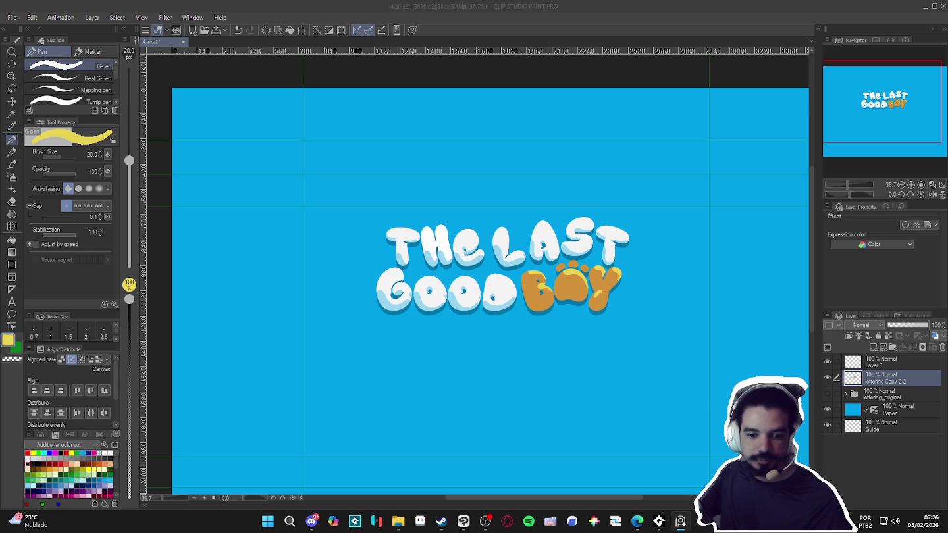
# Create blank Layer 2 above the lettering copy, select the Pencil, and save the file
pyautogui.scroll(1, 530, 389)
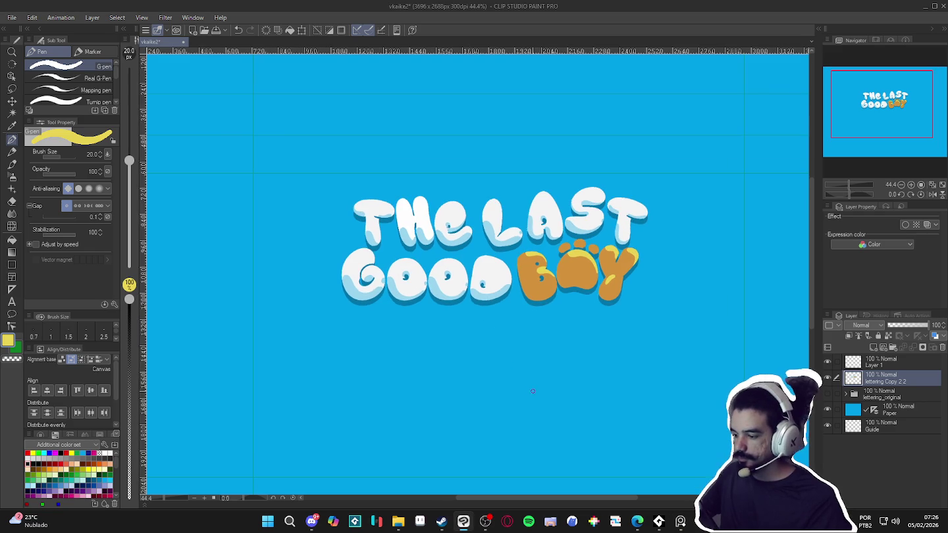
pyautogui.scroll(-1, 530, 389)
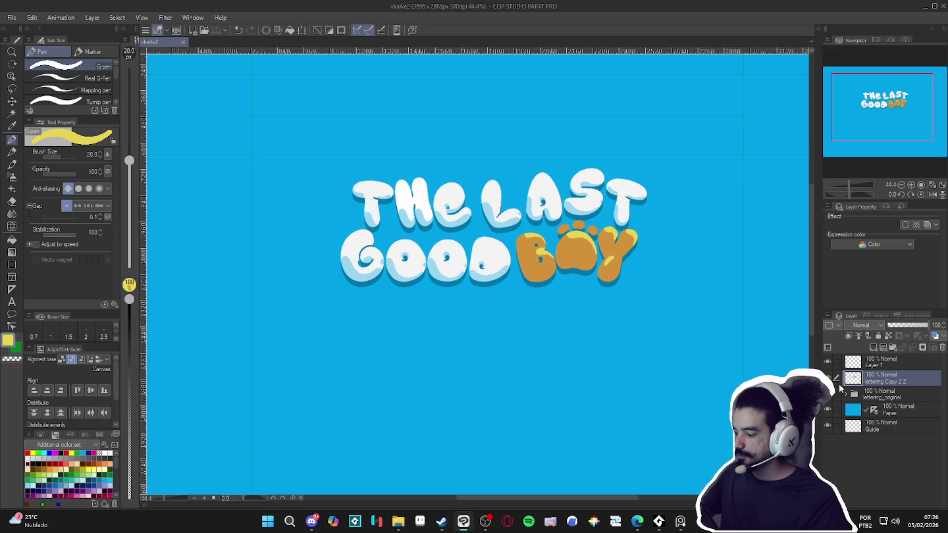
pyautogui.moveTo(587, 364); pyautogui.dragTo(582, 363)
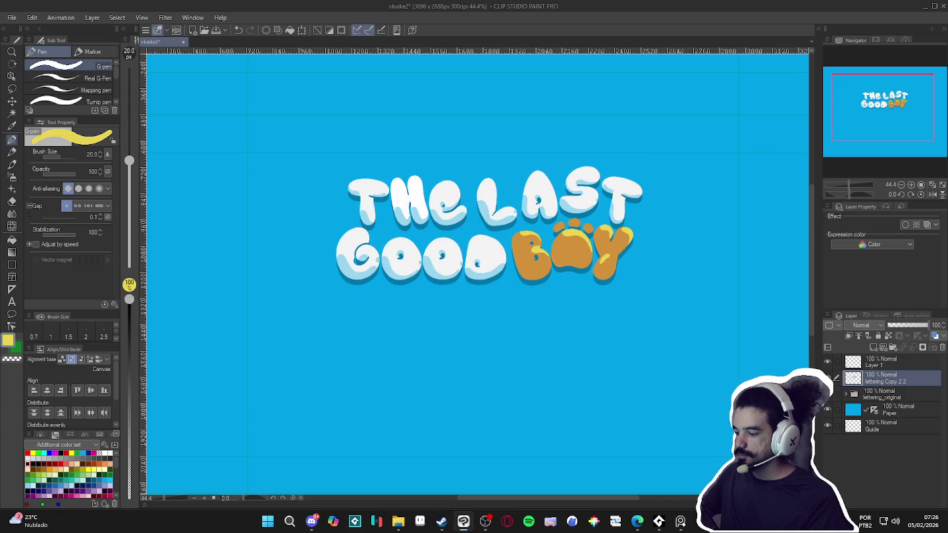
pyautogui.hotkey('ctrl', 'shift', 'n')
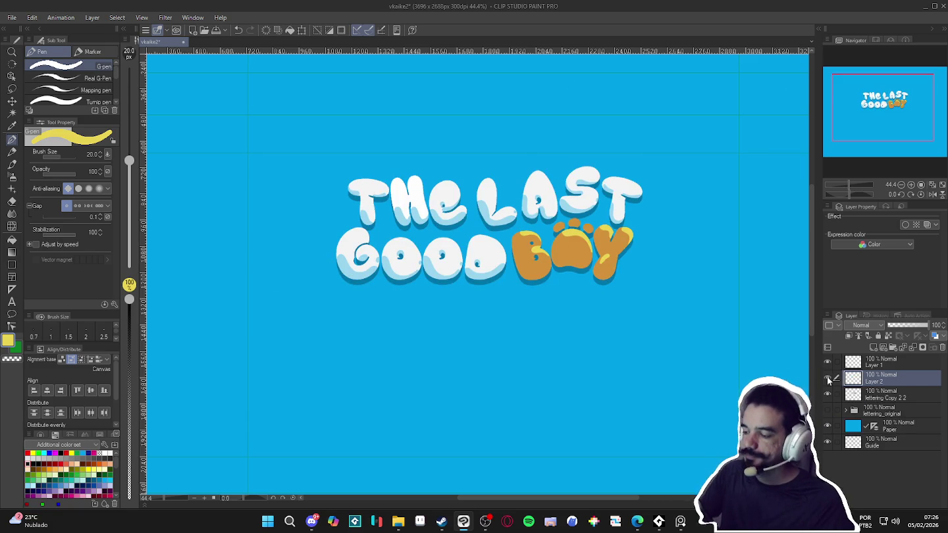
pyautogui.press('p')
pyautogui.hotkey('ctrl', 's')
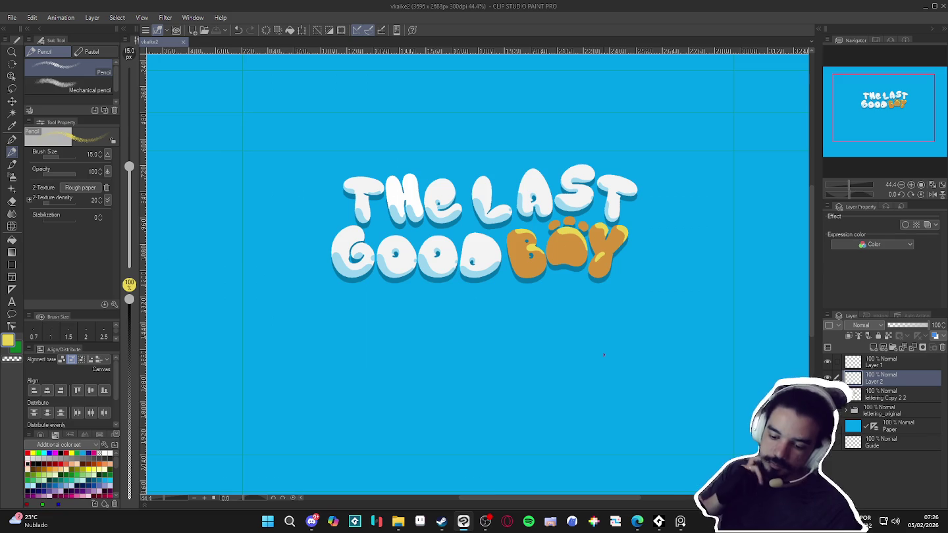
# Pick black and sketch the dog's head oval and body outline below the lettering
pyautogui.click(29, 459)
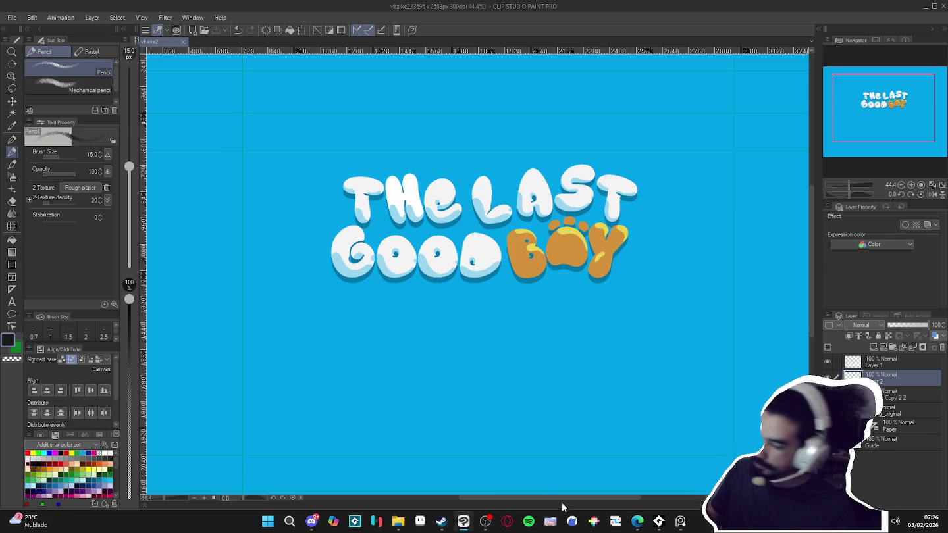
pyautogui.click(395, 332)
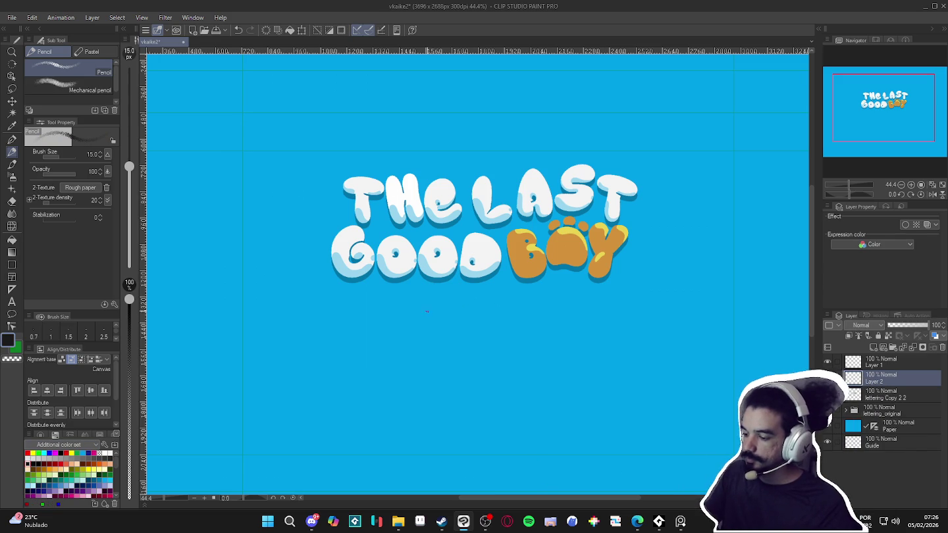
pyautogui.moveTo(431, 332)
pyautogui.mouseDown()
pyautogui.moveTo(496, 283)
pyautogui.moveTo(534, 300)
pyautogui.mouseUp()
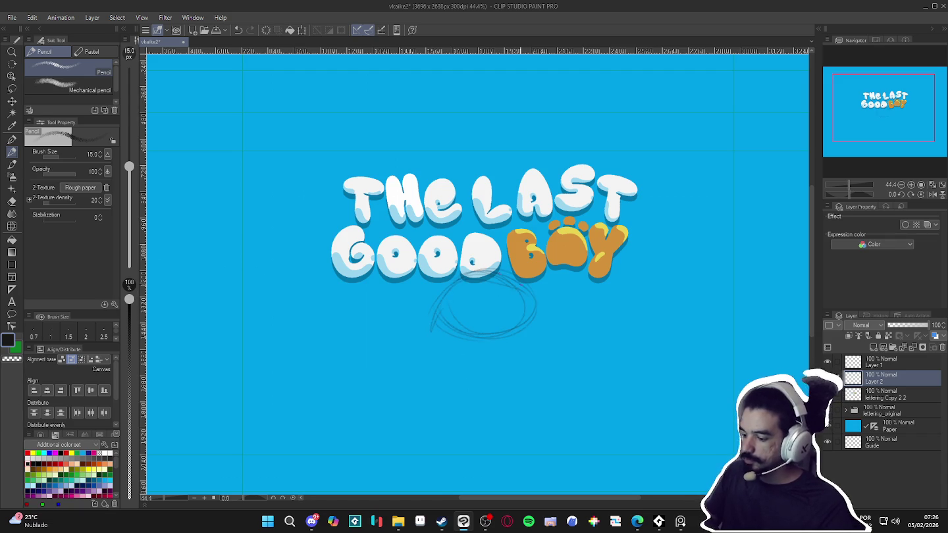
pyautogui.moveTo(495, 270); pyautogui.dragTo(468, 271)
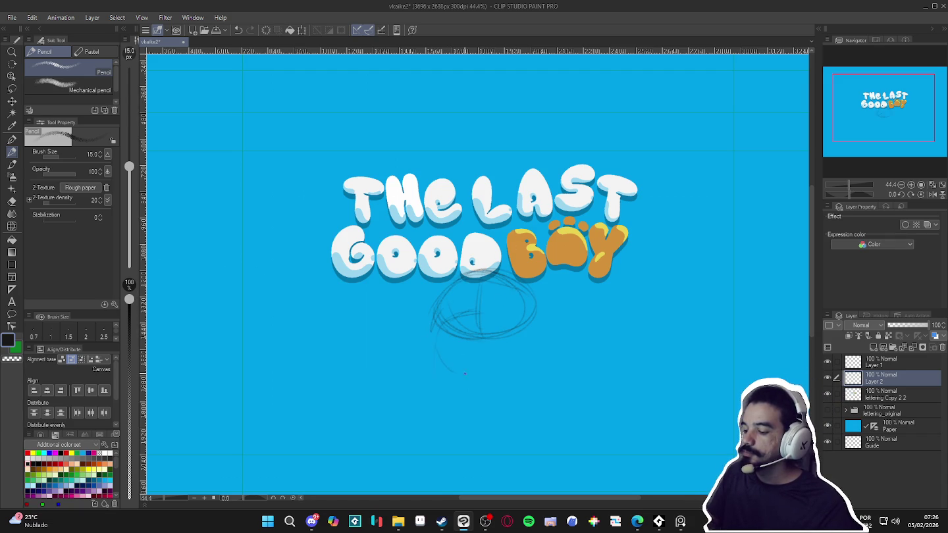
pyautogui.moveTo(451, 371); pyautogui.dragTo(514, 313)
pyautogui.moveTo(432, 315)
pyautogui.mouseDown()
pyautogui.moveTo(400, 355)
pyautogui.moveTo(470, 392)
pyautogui.mouseUp()
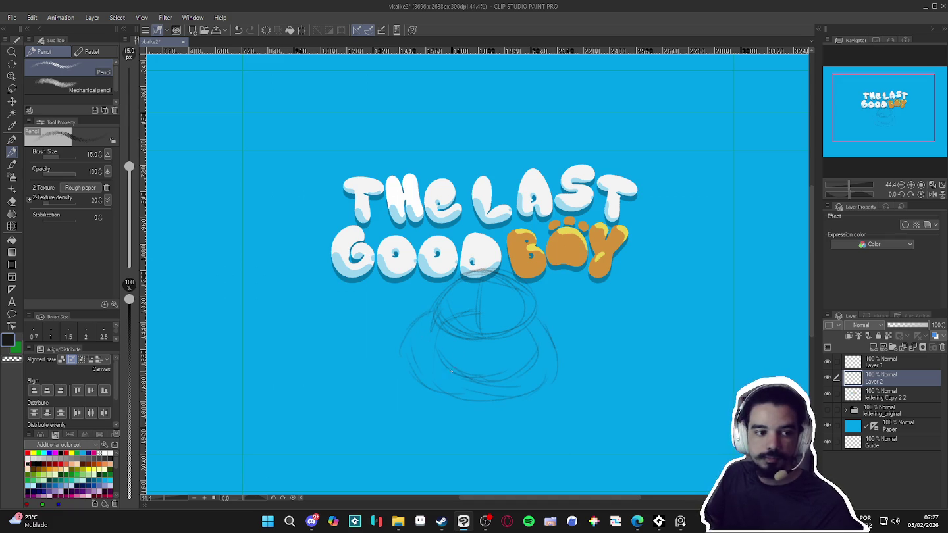
# Sketch the left and right paws and a line along the bottom of the body
pyautogui.moveTo(504, 433)
pyautogui.mouseDown()
pyautogui.moveTo(573, 405)
pyautogui.moveTo(517, 443)
pyautogui.mouseUp()
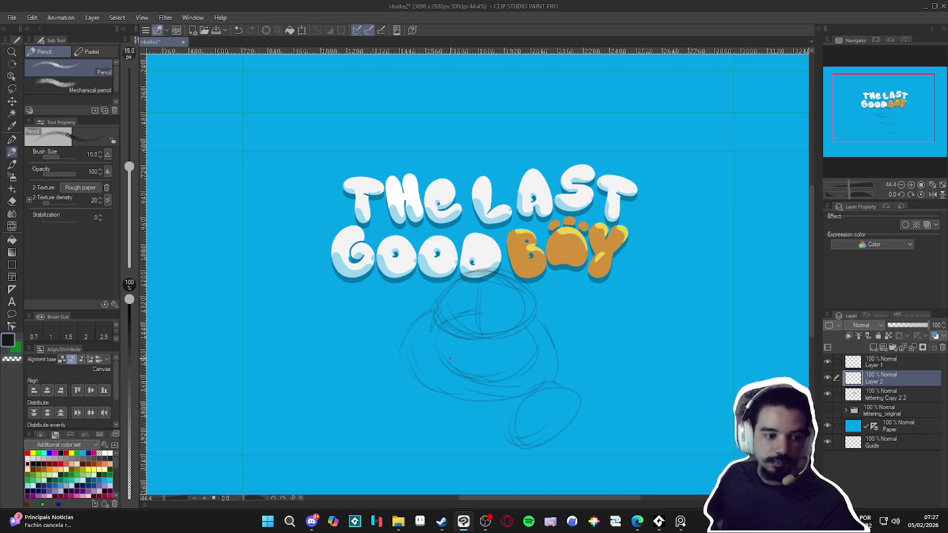
pyautogui.click(681, 522)
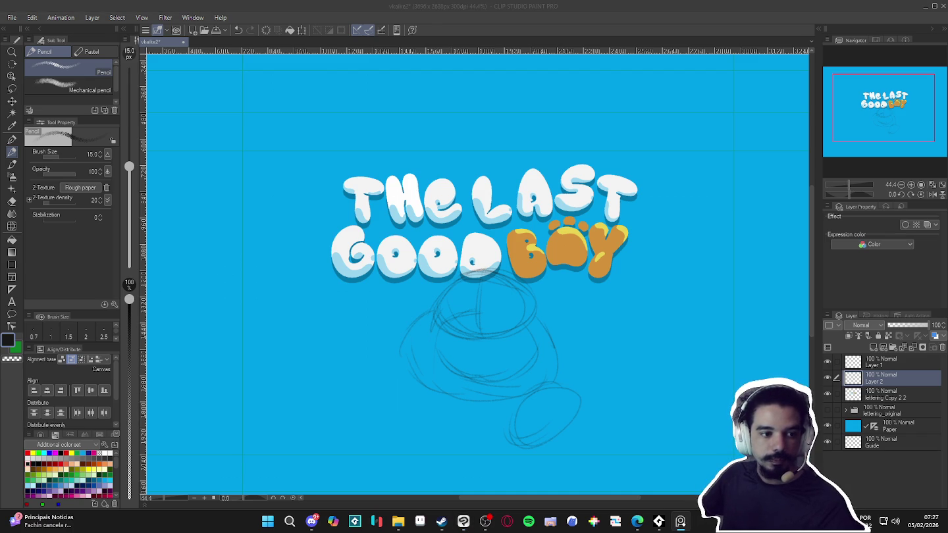
pyautogui.click(494, 380)
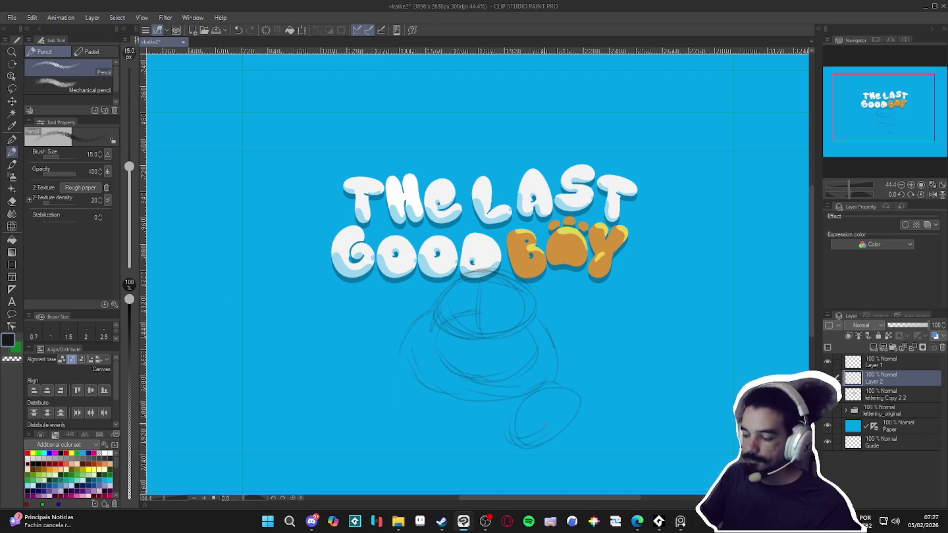
pyautogui.moveTo(400, 366); pyautogui.dragTo(399, 435)
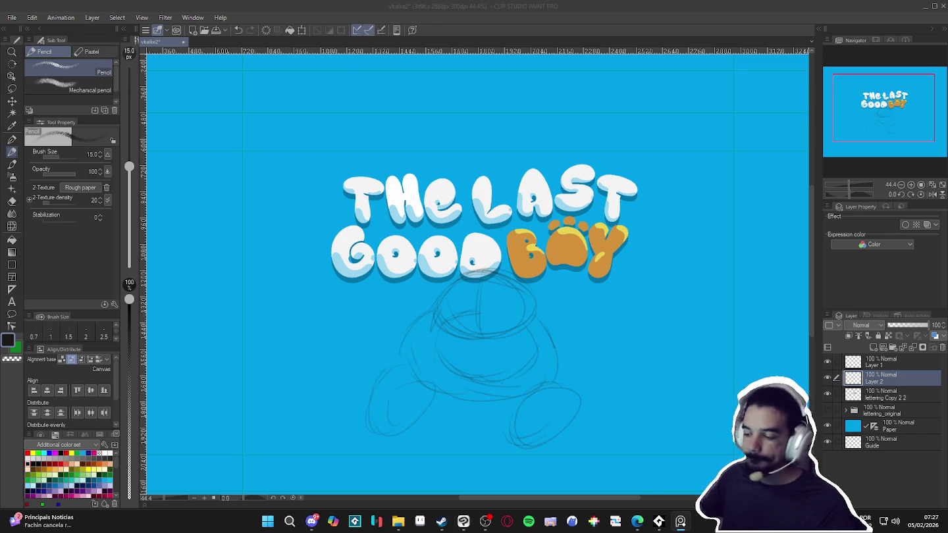
pyautogui.click(550, 332)
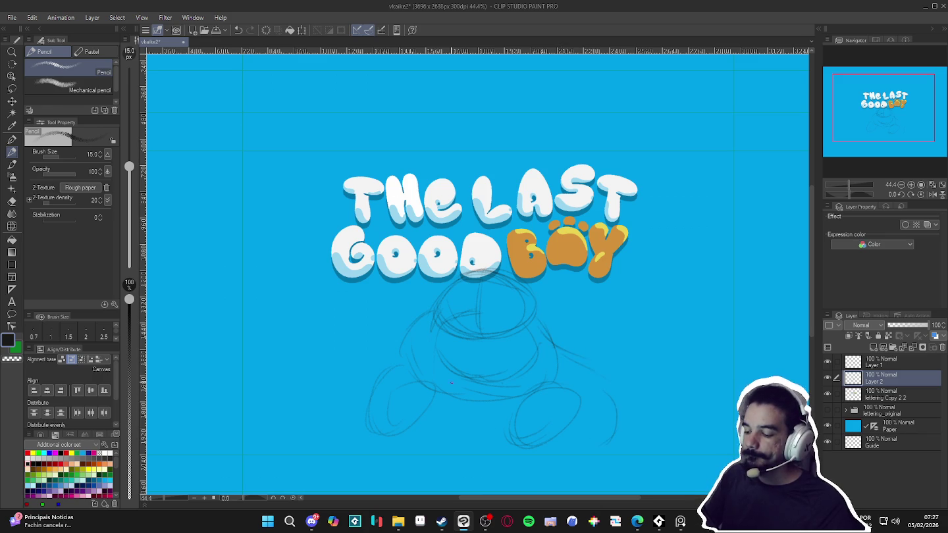
pyautogui.scroll(-3, 574, 367)
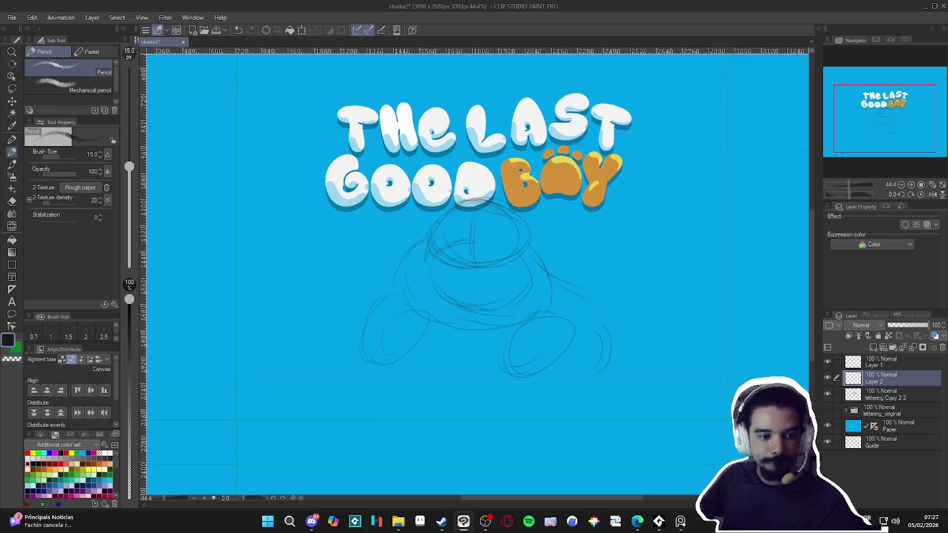
pyautogui.hotkey('alt', 'Tab')
pyautogui.click(458, 268)
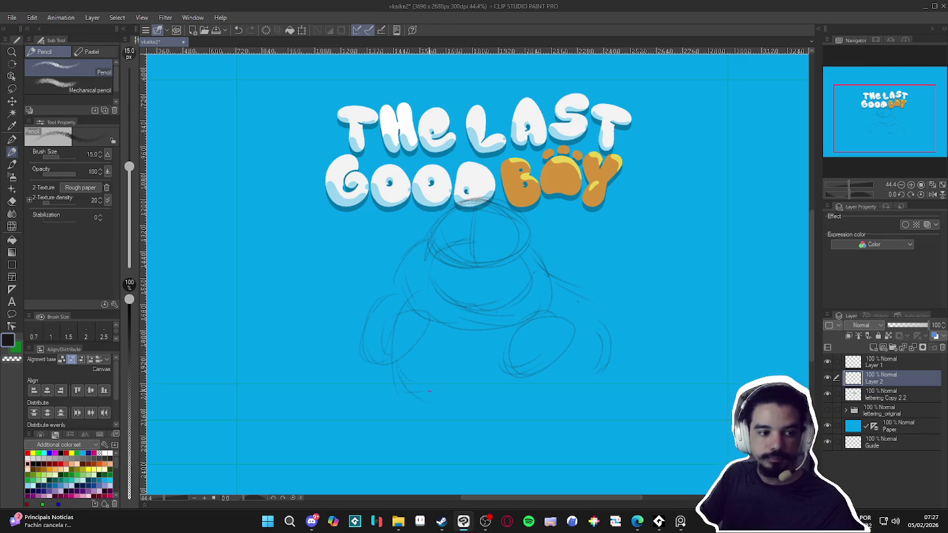
pyautogui.moveTo(455, 411); pyautogui.dragTo(540, 372)
pyautogui.moveTo(560, 338)
pyautogui.mouseDown()
pyautogui.moveTo(527, 376)
pyautogui.moveTo(594, 324)
pyautogui.moveTo(586, 381)
pyautogui.mouseUp()
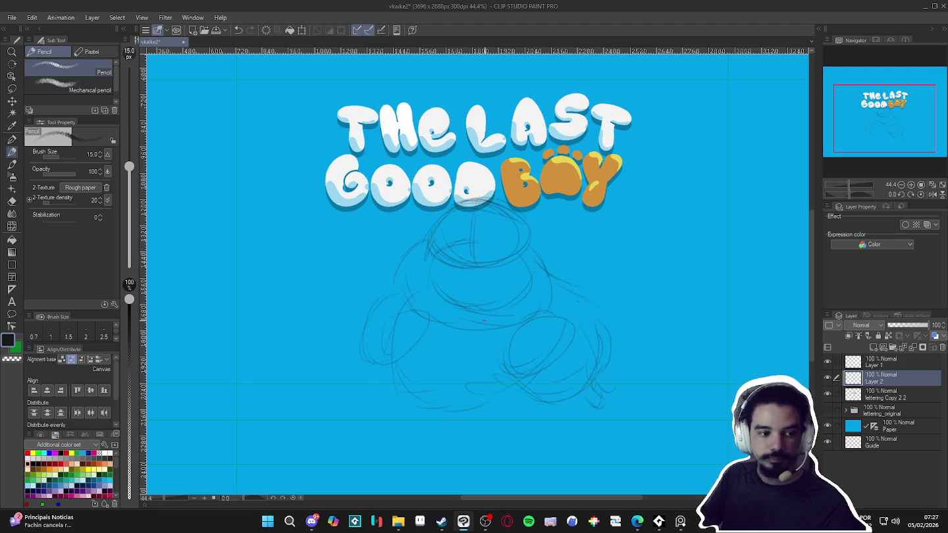
pyautogui.moveTo(536, 315); pyautogui.dragTo(528, 382)
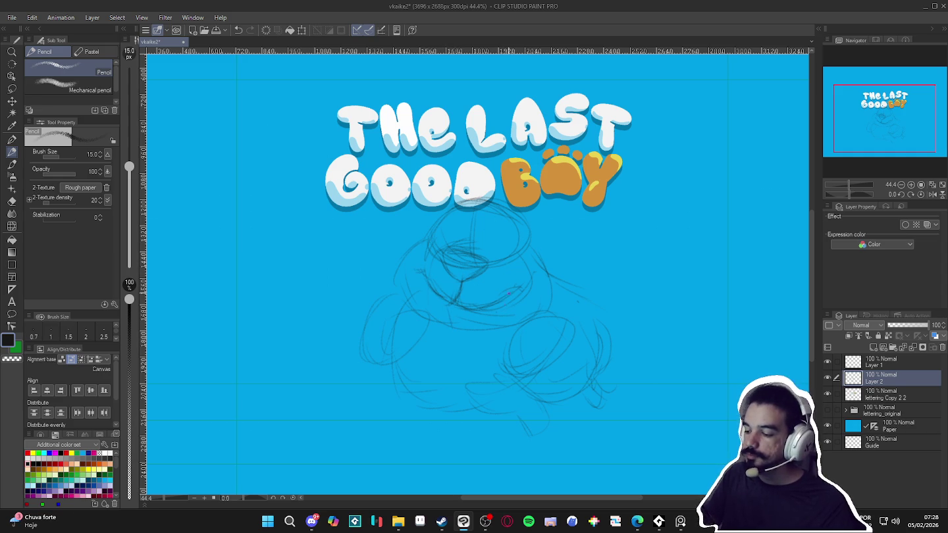
pyautogui.moveTo(445, 304); pyautogui.dragTo(447, 320)
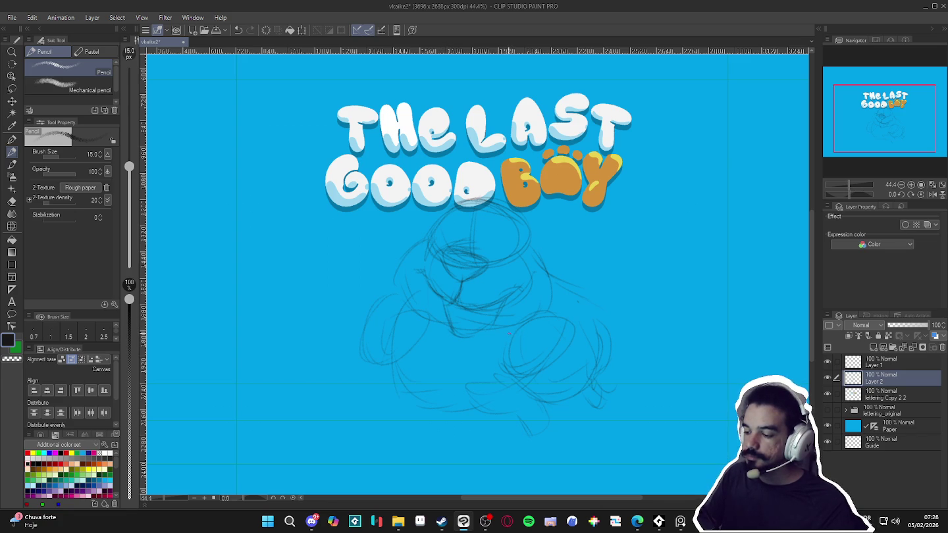
# Tilt the canvas about -43°, pencil the stick across the dog's mouth, then level the view
pyautogui.press('p')
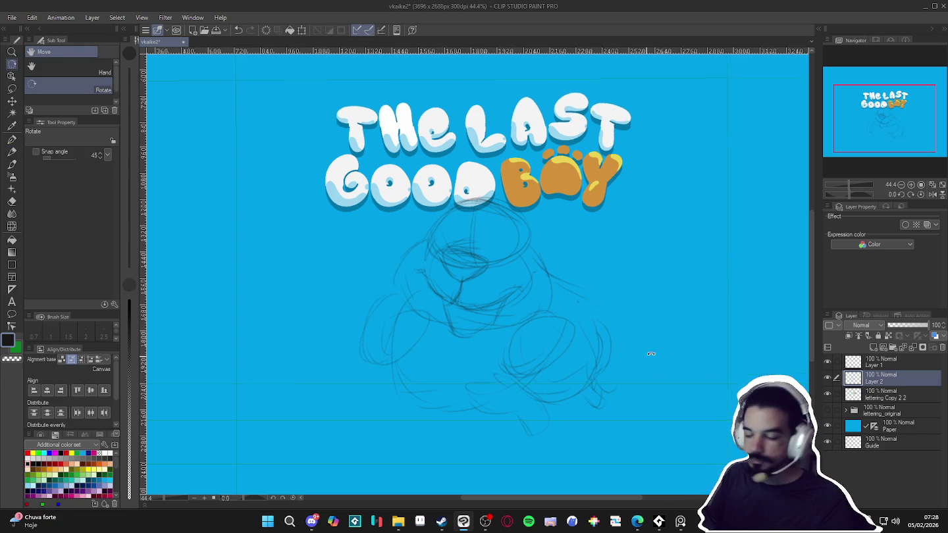
pyautogui.moveTo(639, 355); pyautogui.dragTo(543, 288)
pyautogui.press('p')
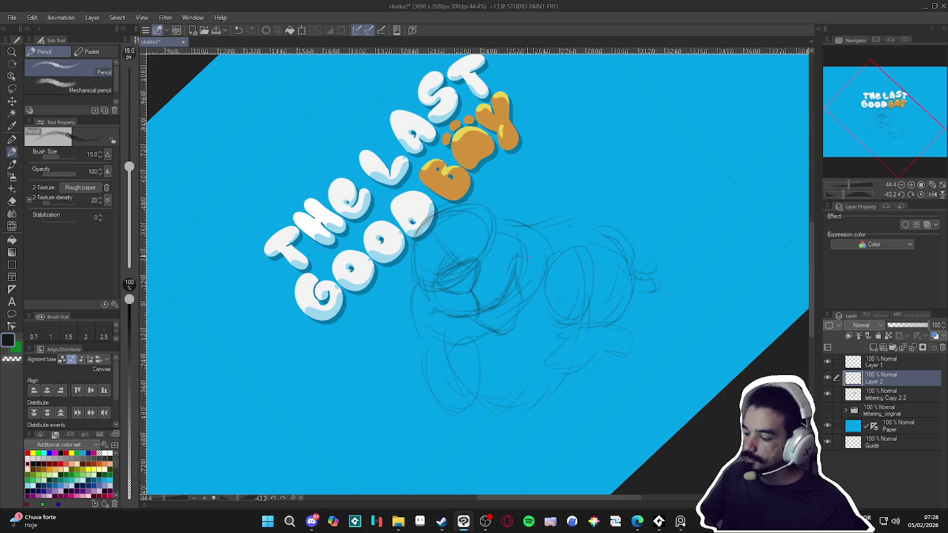
pyautogui.moveTo(541, 246); pyautogui.dragTo(519, 269)
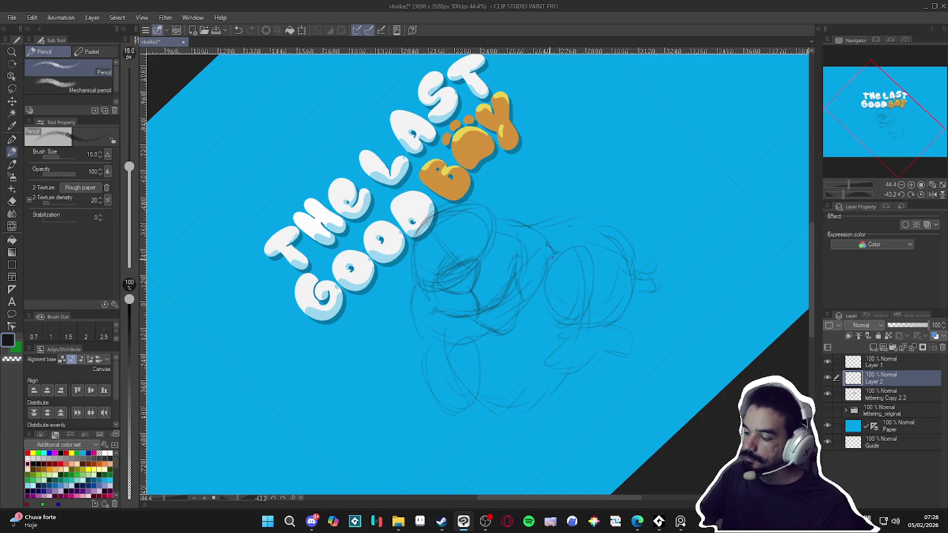
pyautogui.moveTo(553, 255); pyautogui.dragTo(482, 312)
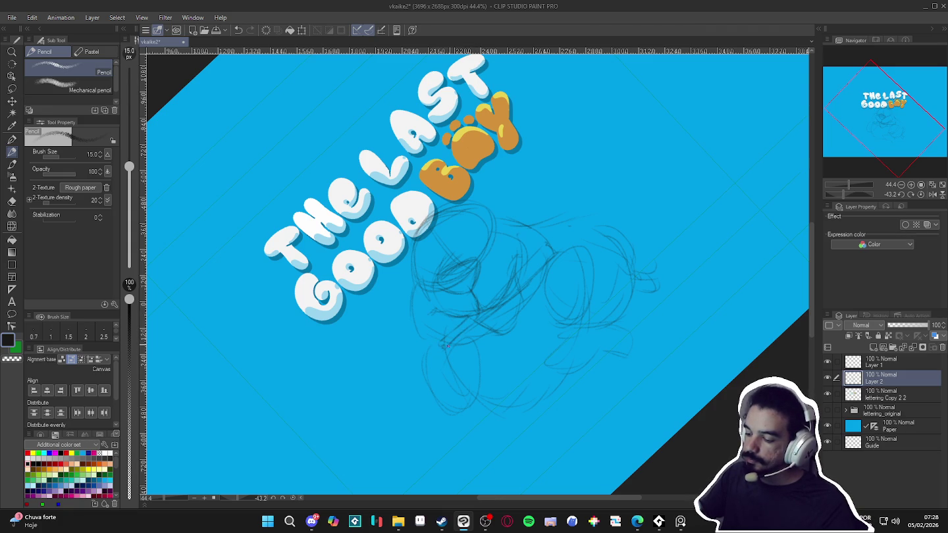
pyautogui.moveTo(517, 288); pyautogui.dragTo(463, 336)
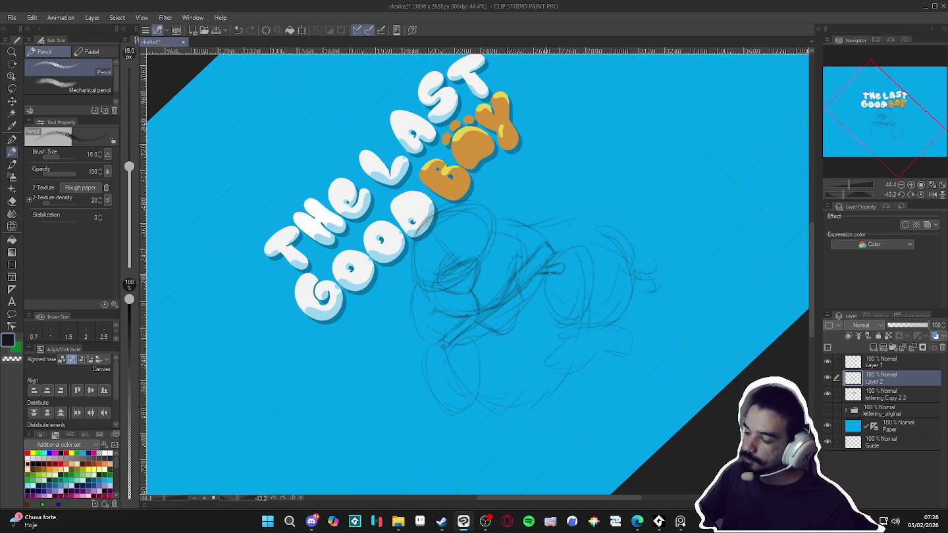
pyautogui.moveTo(532, 277); pyautogui.dragTo(563, 270)
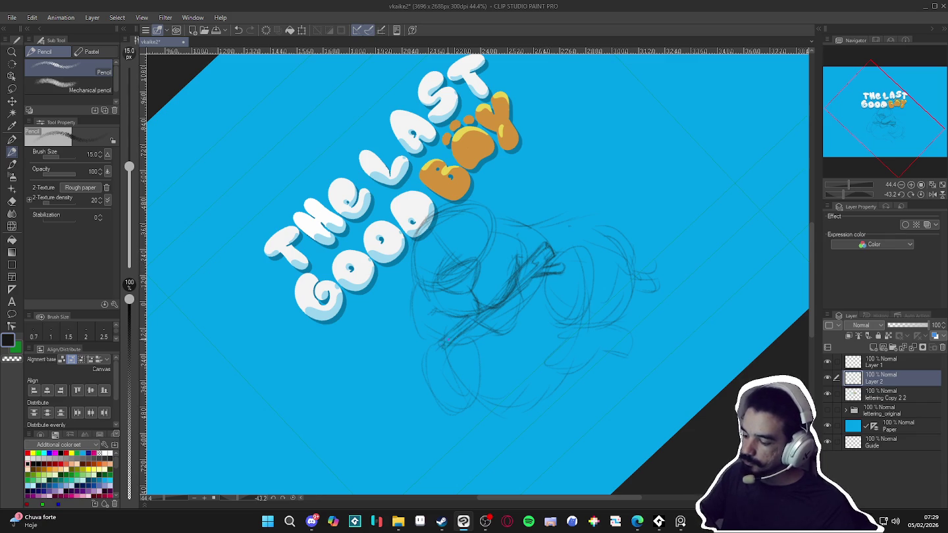
pyautogui.hotkey('ctrl', '@')
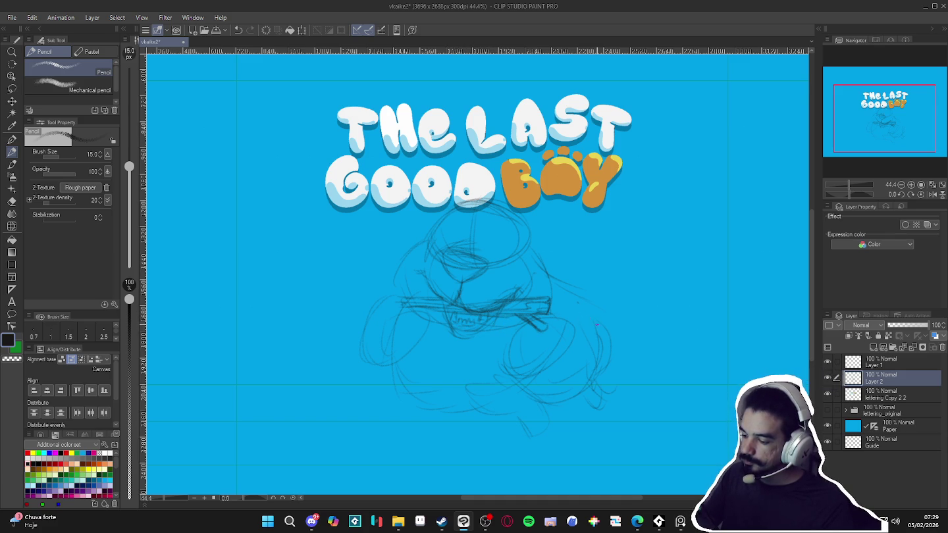
# Draw the dog's eye and sketch the left ear beside the head
pyautogui.moveTo(494, 228); pyautogui.dragTo(485, 241)
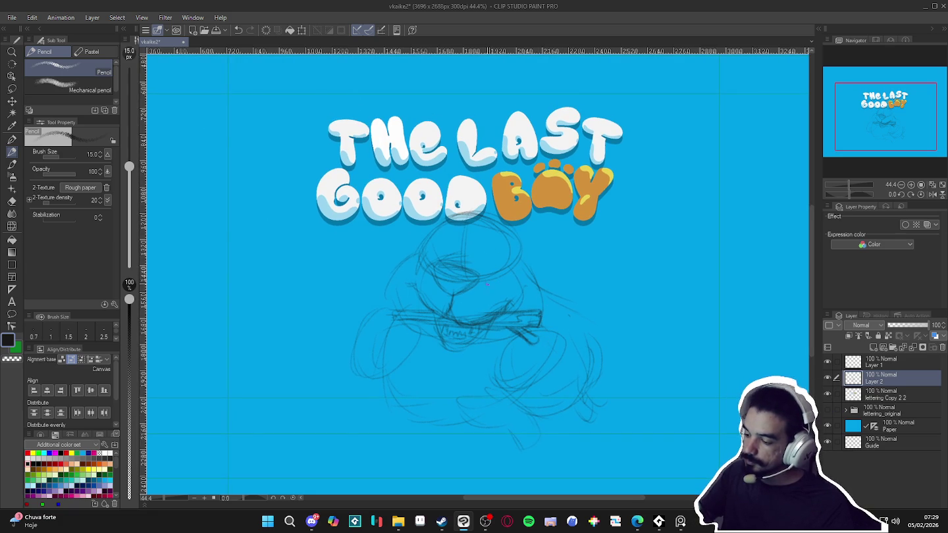
pyautogui.moveTo(488, 281)
pyautogui.mouseDown()
pyautogui.moveTo(489, 258)
pyautogui.moveTo(440, 260)
pyautogui.mouseUp()
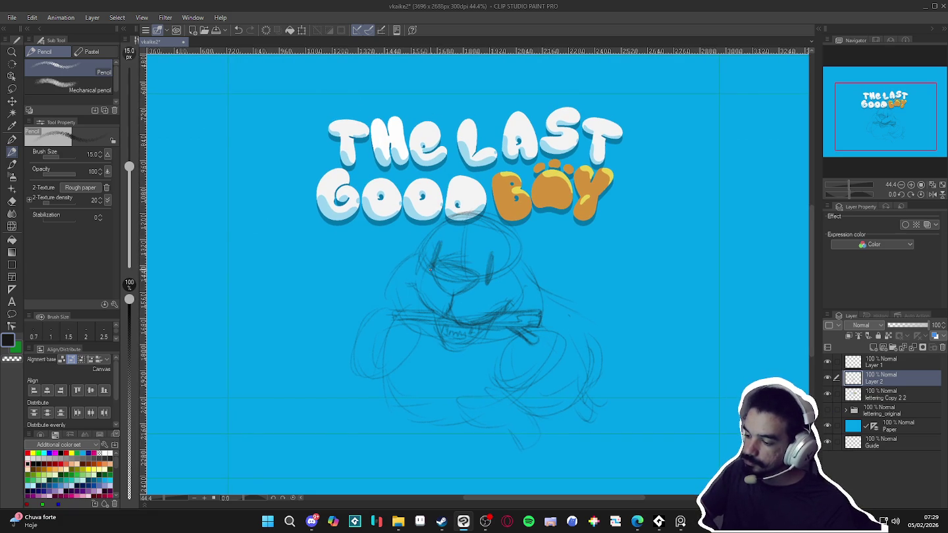
pyautogui.moveTo(570, 380); pyautogui.dragTo(555, 378)
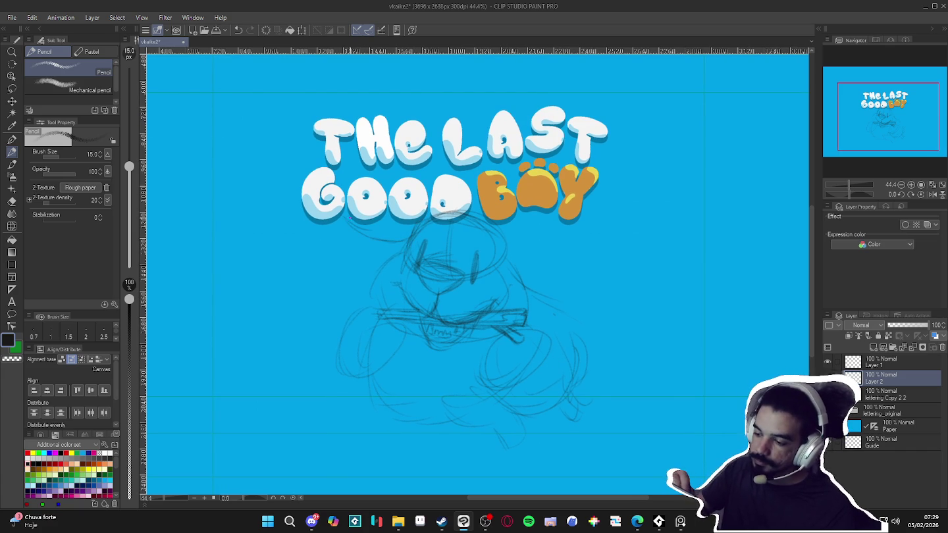
pyautogui.moveTo(395, 224); pyautogui.dragTo(344, 273)
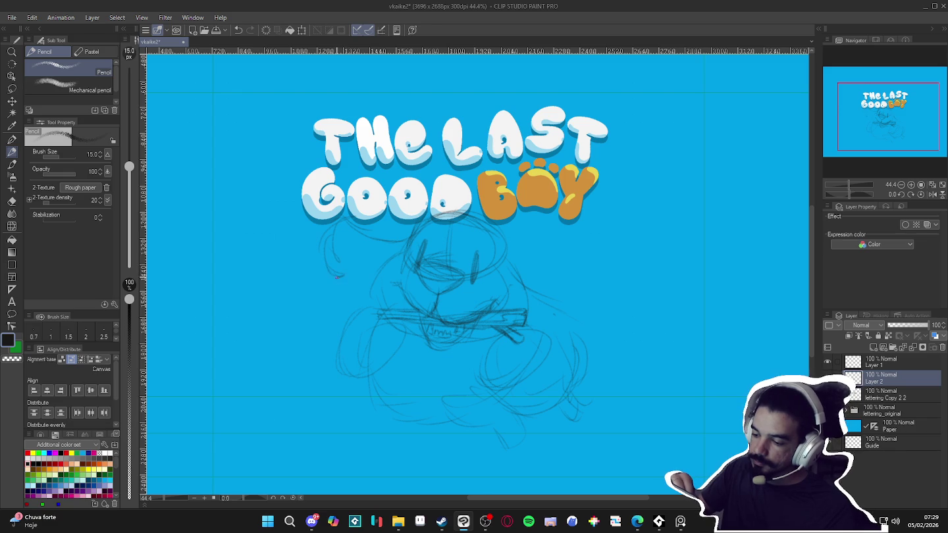
# Add the right ear strokes and reshape and darken the lower-left paw outline
pyautogui.moveTo(526, 255)
pyautogui.mouseDown()
pyautogui.moveTo(547, 252)
pyautogui.moveTo(544, 300)
pyautogui.mouseUp()
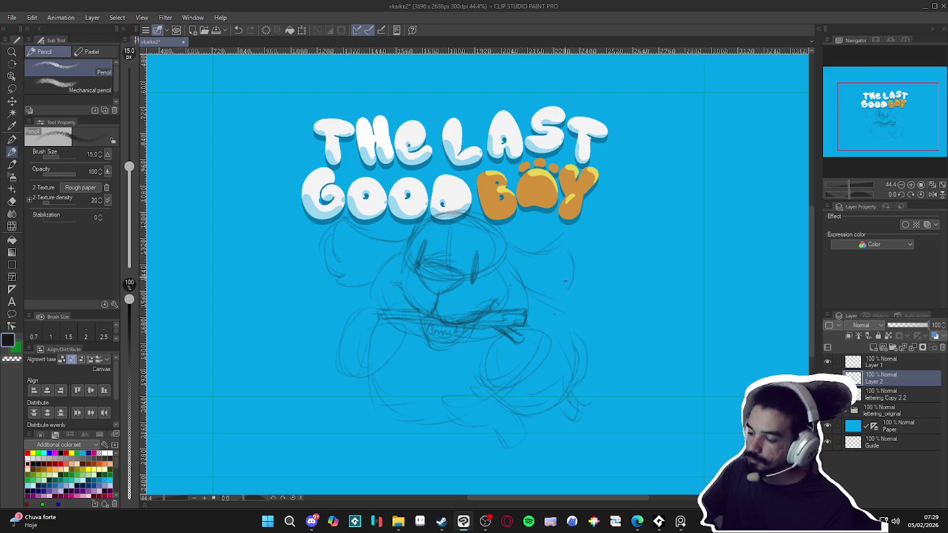
pyautogui.moveTo(541, 248); pyautogui.dragTo(557, 234)
pyautogui.moveTo(565, 273); pyautogui.dragTo(549, 288)
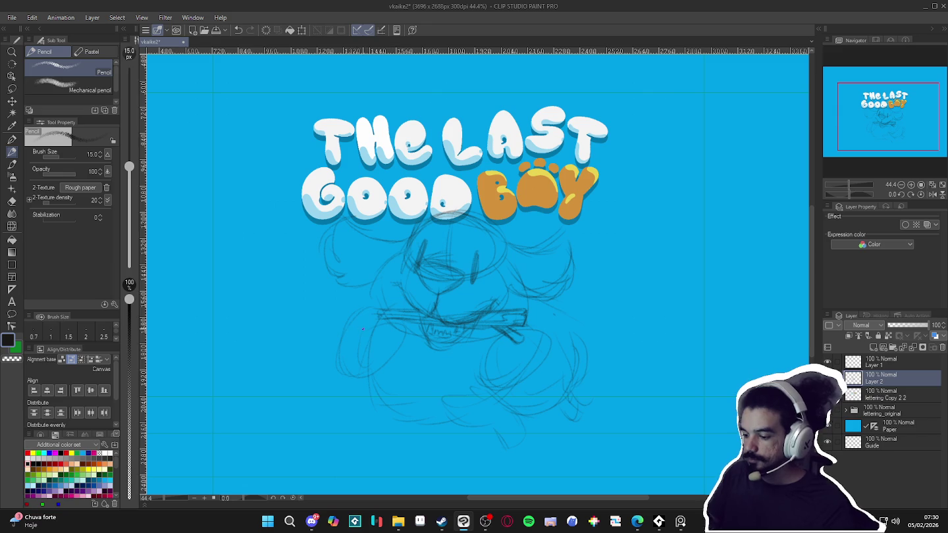
pyautogui.moveTo(358, 331)
pyautogui.mouseDown()
pyautogui.moveTo(343, 368)
pyautogui.moveTo(399, 368)
pyautogui.moveTo(403, 334)
pyautogui.mouseUp()
pyautogui.moveTo(391, 380)
pyautogui.mouseDown()
pyautogui.moveTo(362, 334)
pyautogui.moveTo(387, 321)
pyautogui.mouseUp()
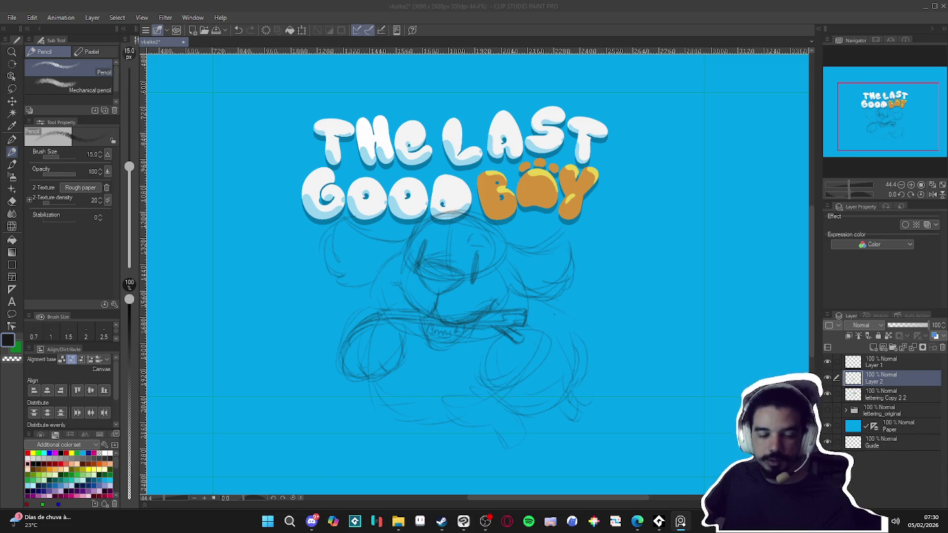
pyautogui.click(482, 351)
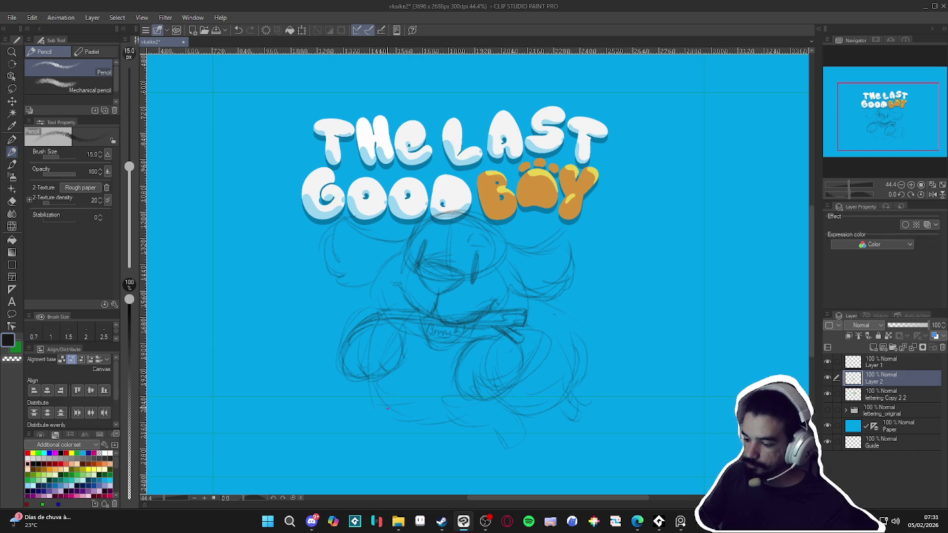
# Add rough strokes to the dog's lower body and right side, then fade Layer 2 to 25%
pyautogui.moveTo(403, 423); pyautogui.dragTo(459, 418)
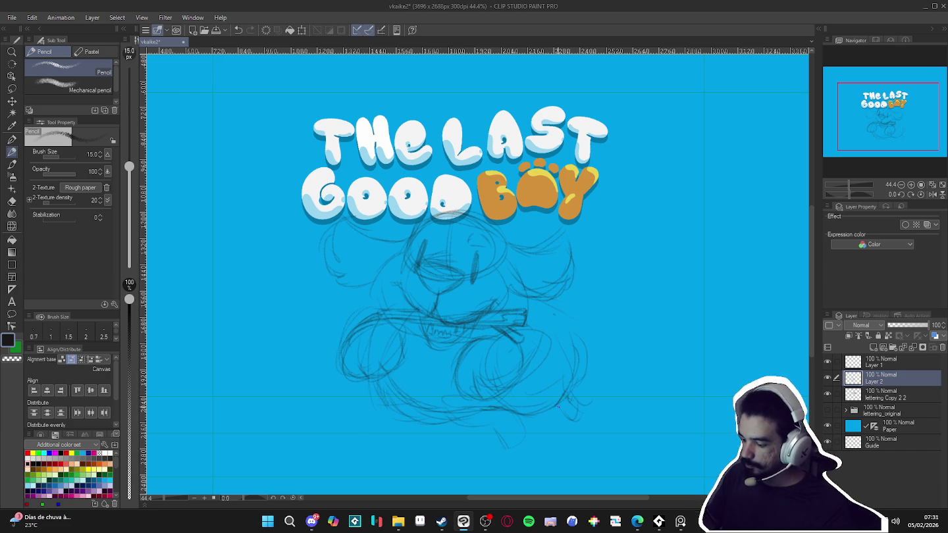
pyautogui.moveTo(579, 408); pyautogui.dragTo(585, 405)
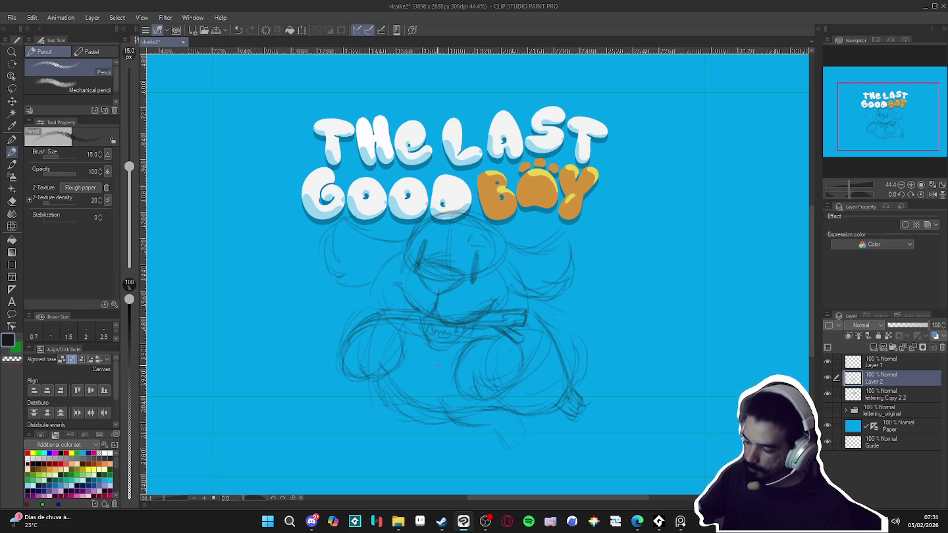
pyautogui.moveTo(469, 431); pyautogui.dragTo(519, 423)
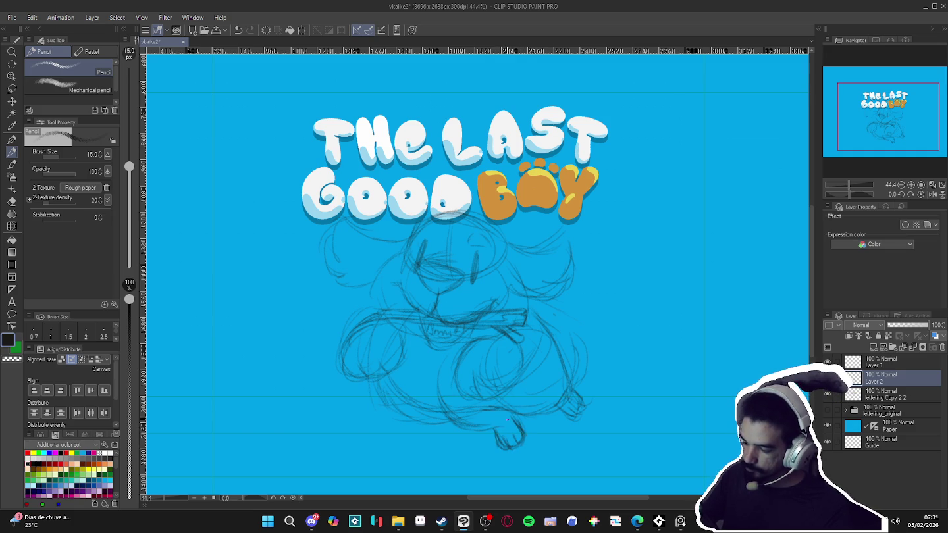
pyautogui.moveTo(501, 411)
pyautogui.mouseDown()
pyautogui.moveTo(504, 443)
pyautogui.moveTo(515, 428)
pyautogui.mouseUp()
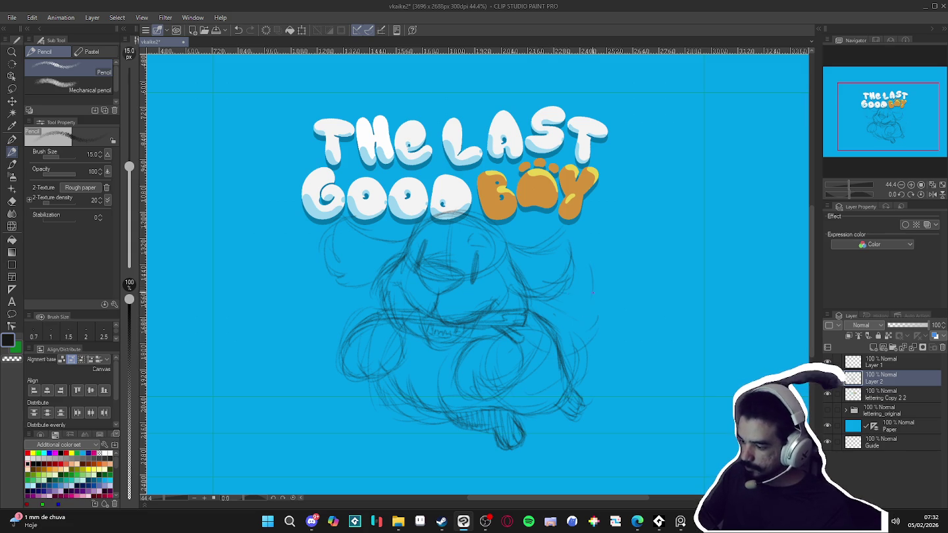
pyautogui.moveTo(558, 294); pyautogui.dragTo(612, 293)
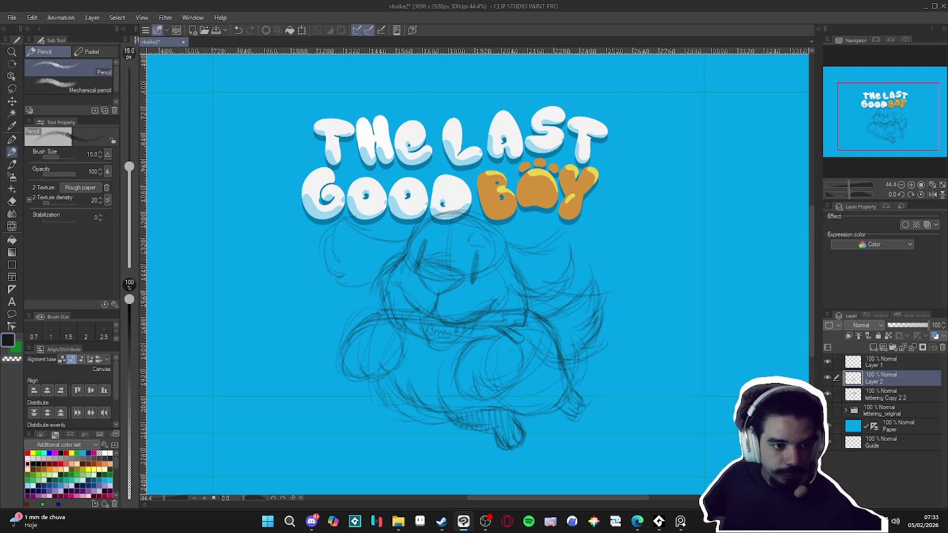
pyautogui.scroll(-1, 559, 366)
pyautogui.click(898, 325)
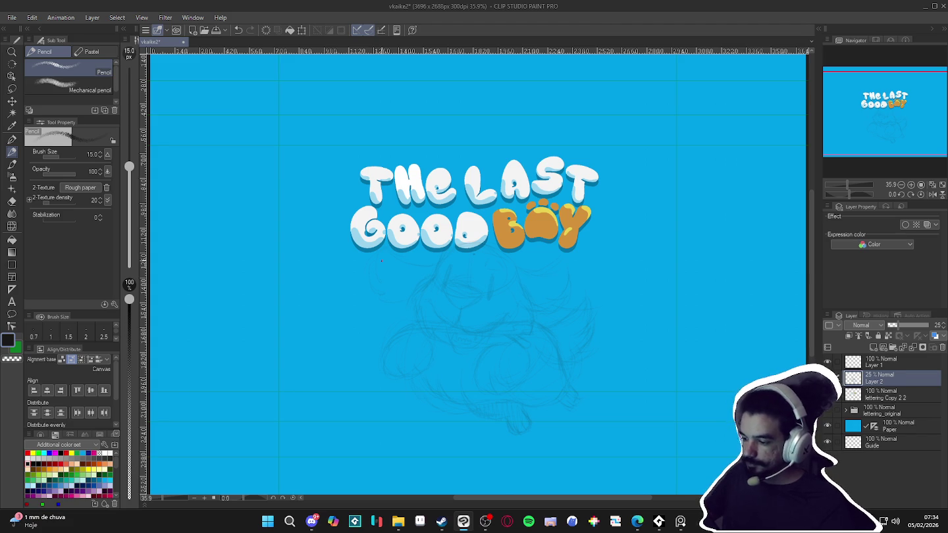
# Add a new blank Layer 3 directly above the faded sketch layer
pyautogui.scroll(1, 487, 364)
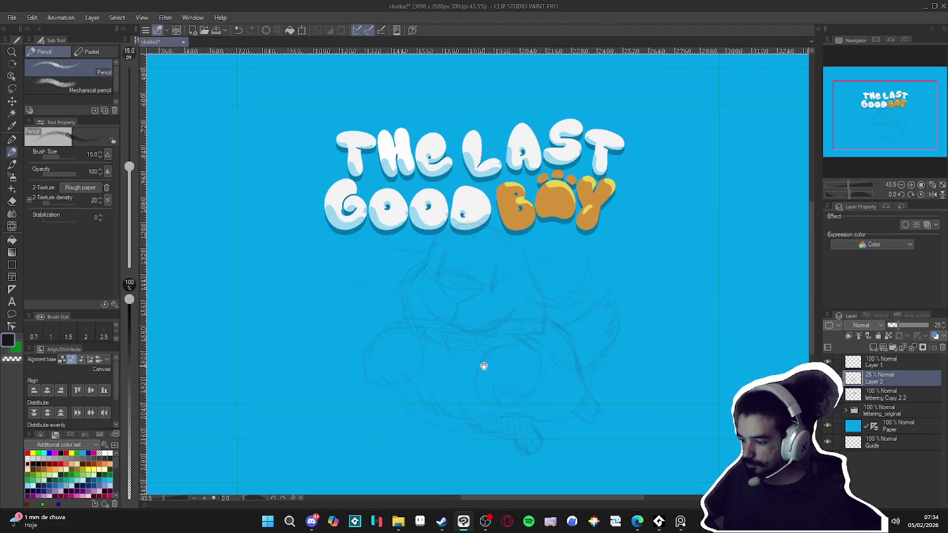
pyautogui.hscroll(1, 487, 365)
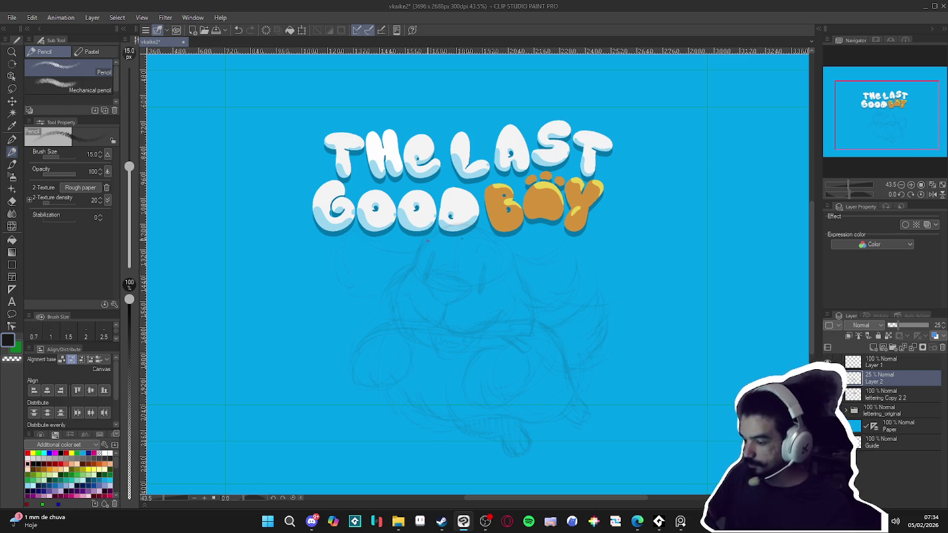
pyautogui.hotkey('ctrl', 'shift', 'n')
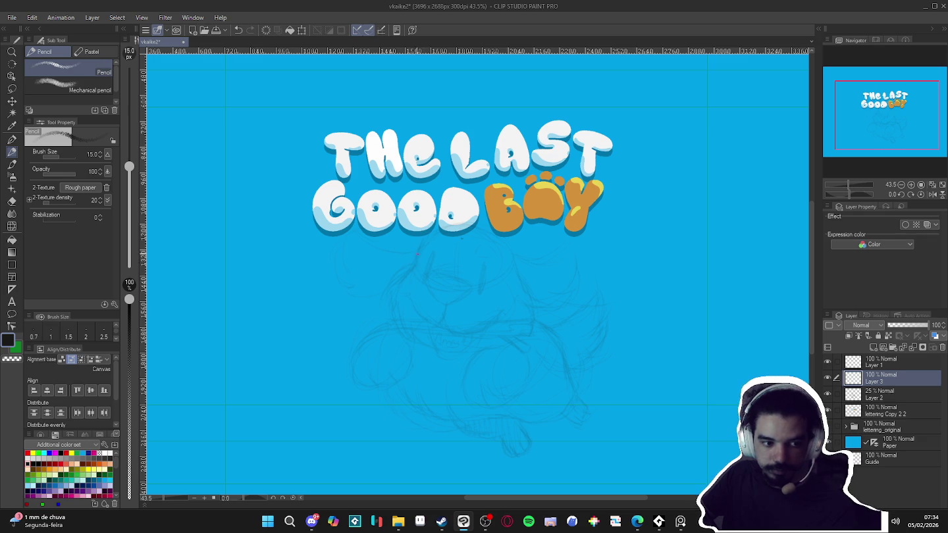
# Pencil clean lines for the dog's left and right head edges, chin and front paw's right edge
pyautogui.moveTo(422, 241); pyautogui.dragTo(387, 298)
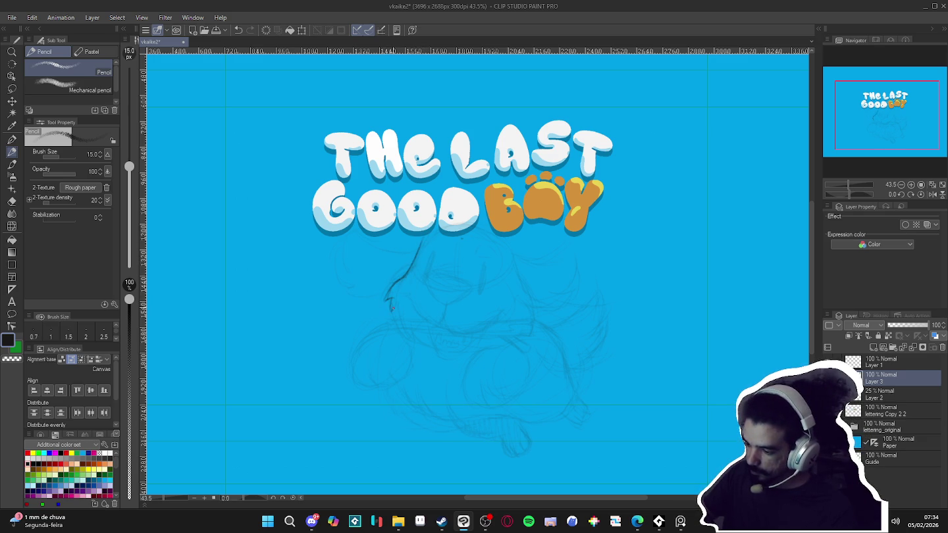
pyautogui.moveTo(392, 309); pyautogui.dragTo(415, 342)
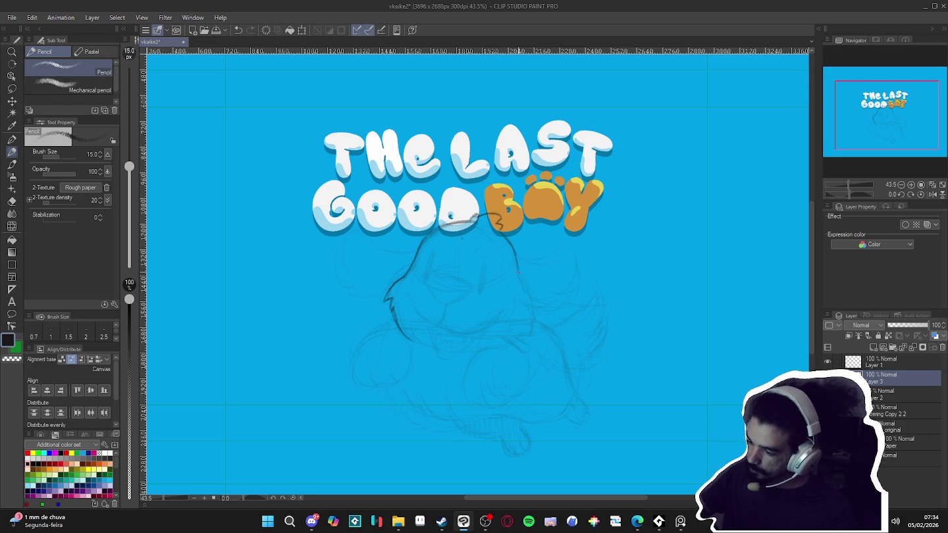
pyautogui.moveTo(507, 240)
pyautogui.mouseDown()
pyautogui.moveTo(538, 300)
pyautogui.moveTo(529, 337)
pyautogui.mouseUp()
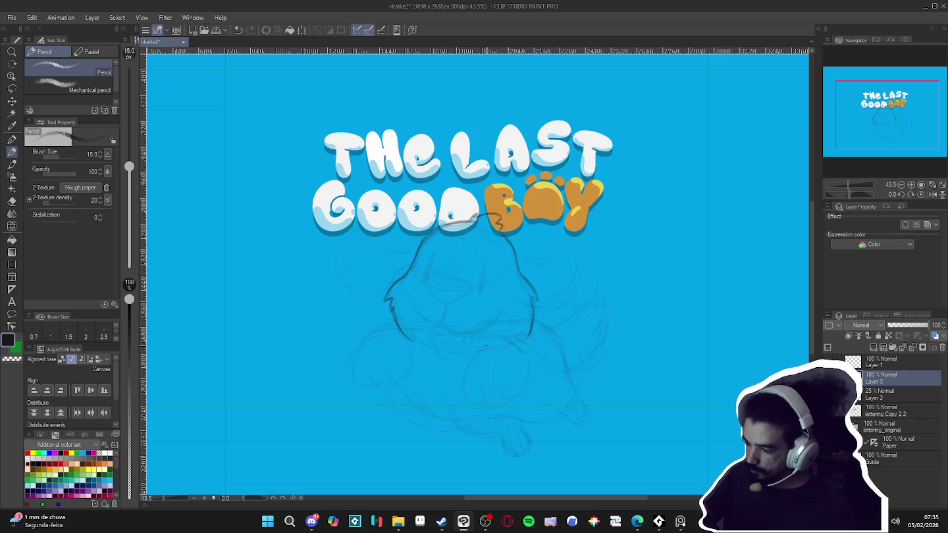
pyautogui.moveTo(473, 361); pyautogui.dragTo(431, 356)
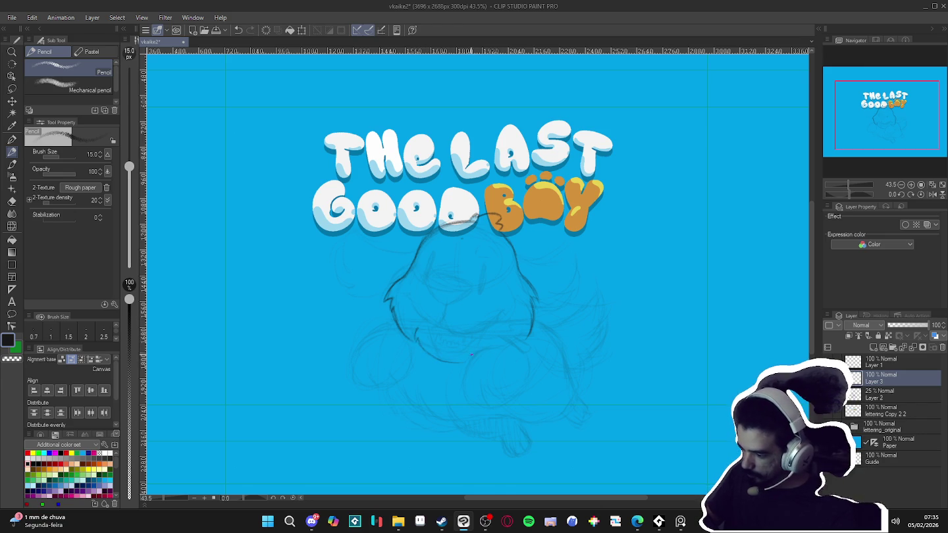
pyautogui.moveTo(482, 348); pyautogui.dragTo(455, 364)
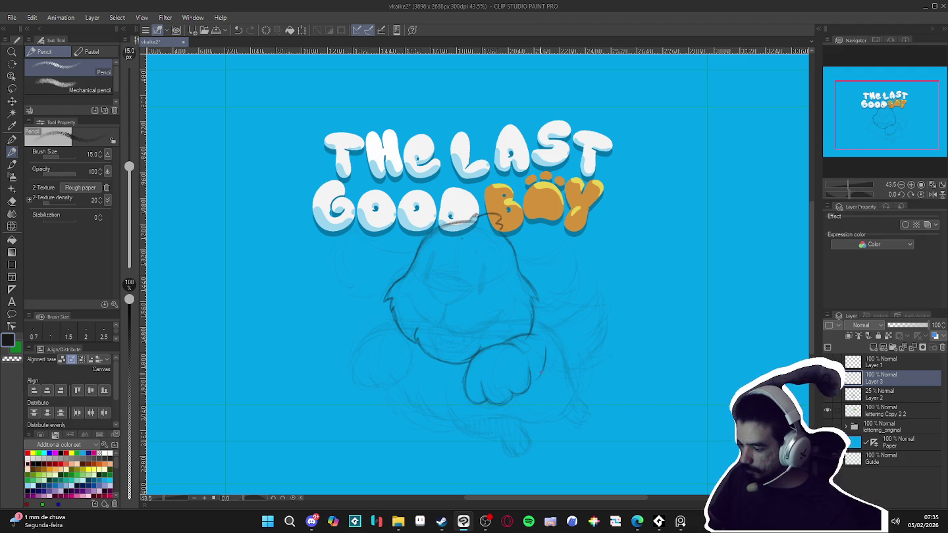
pyautogui.moveTo(537, 385); pyautogui.dragTo(546, 349)
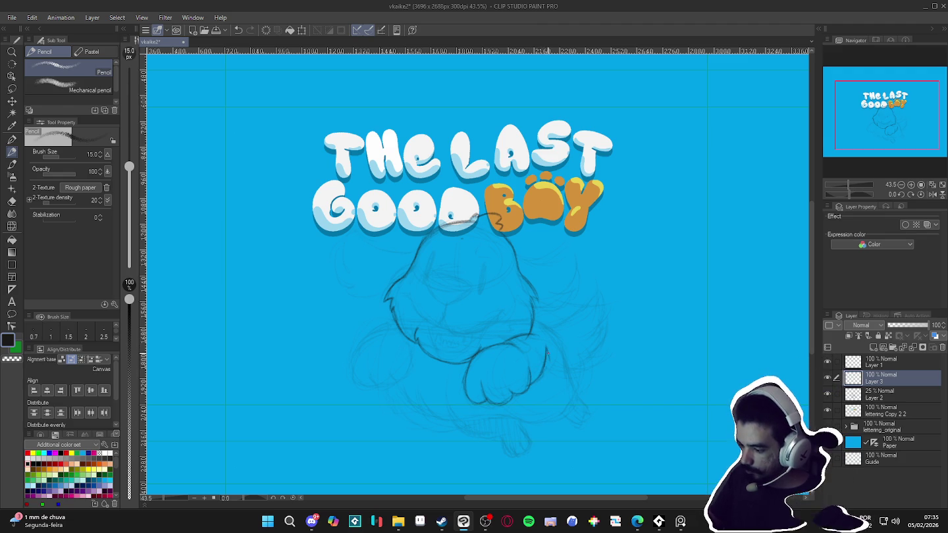
# Add toe lines to the front paw, alternating Pencil and Eraser, then erase the paw's bottom outline
pyautogui.press('e')
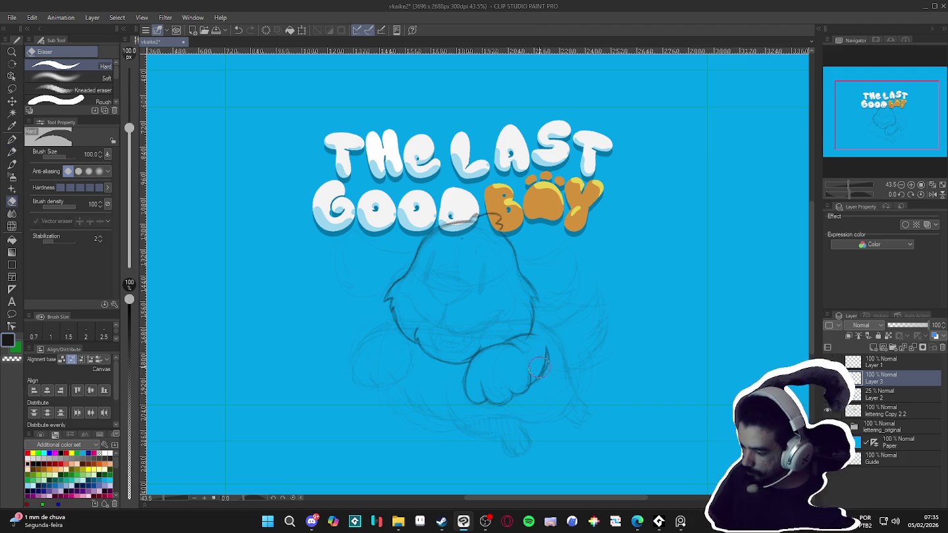
pyautogui.press('p')
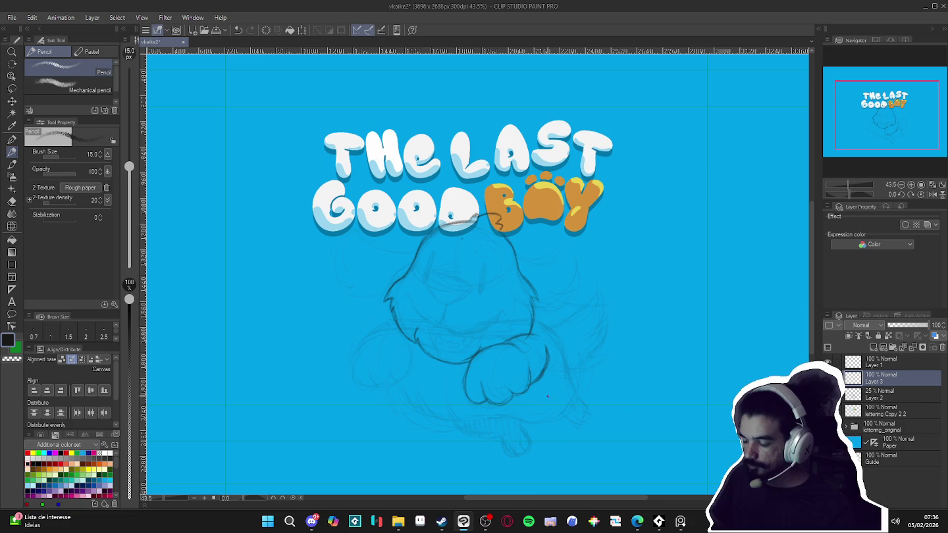
pyautogui.press('e')
pyautogui.press('p')
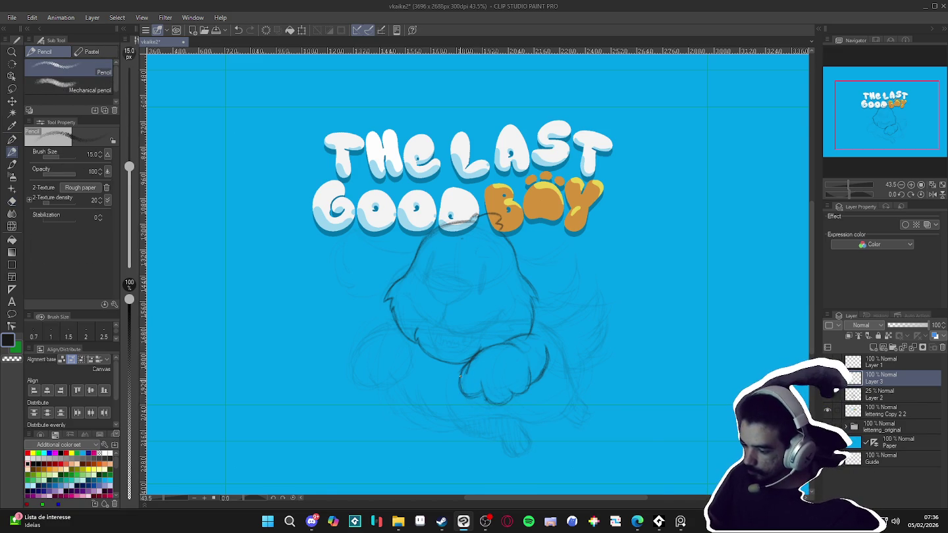
pyautogui.press('e')
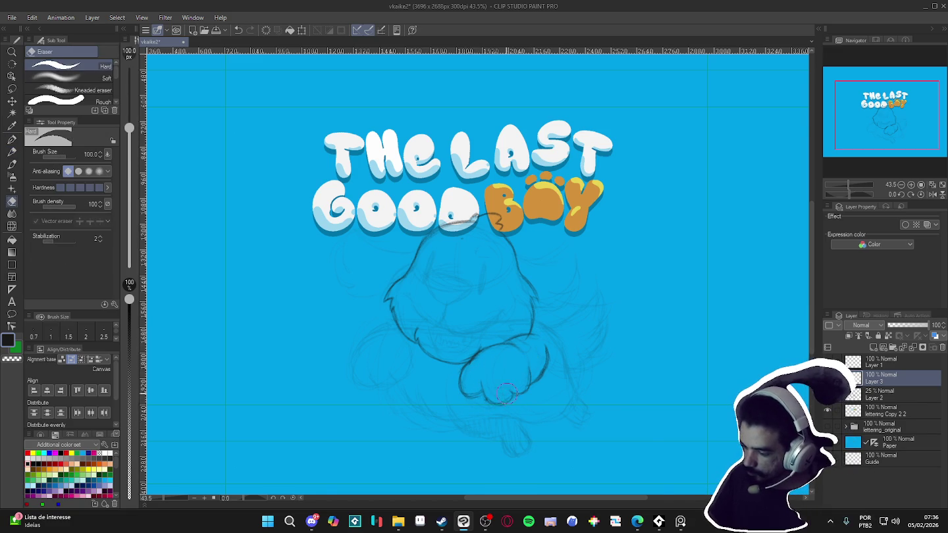
pyautogui.press('p')
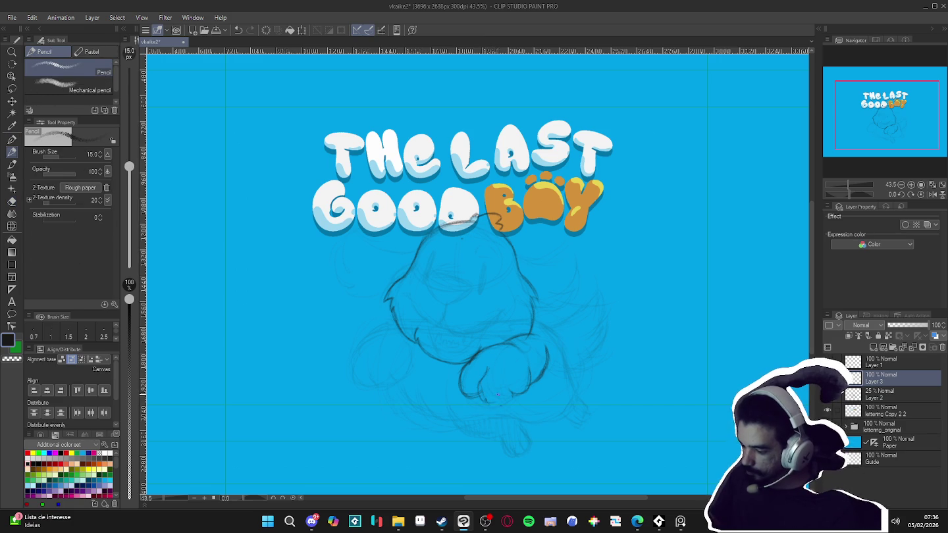
pyautogui.press('e')
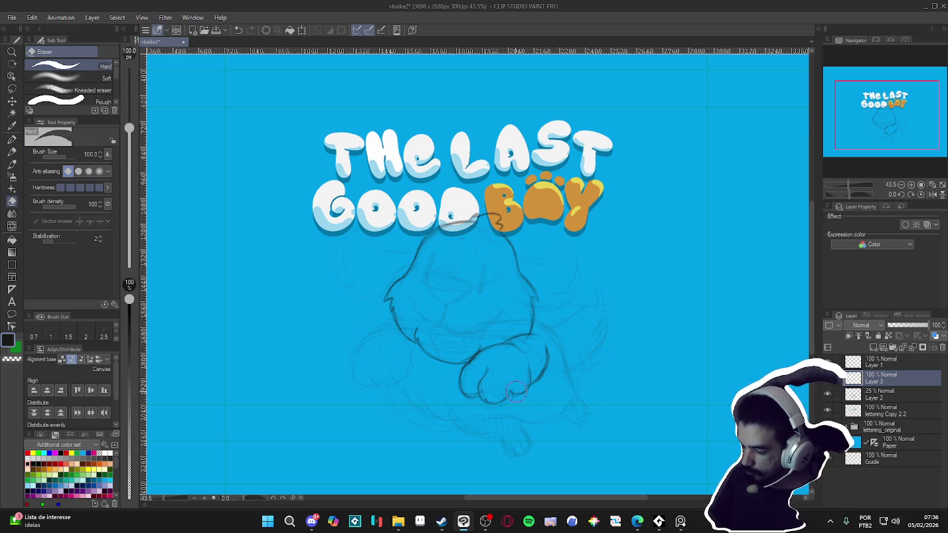
pyautogui.press('p')
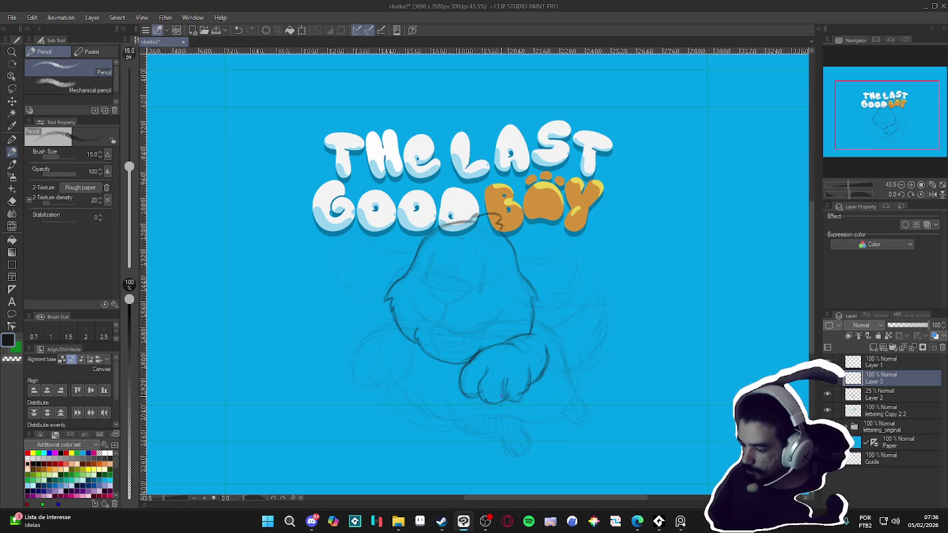
pyautogui.press('e')
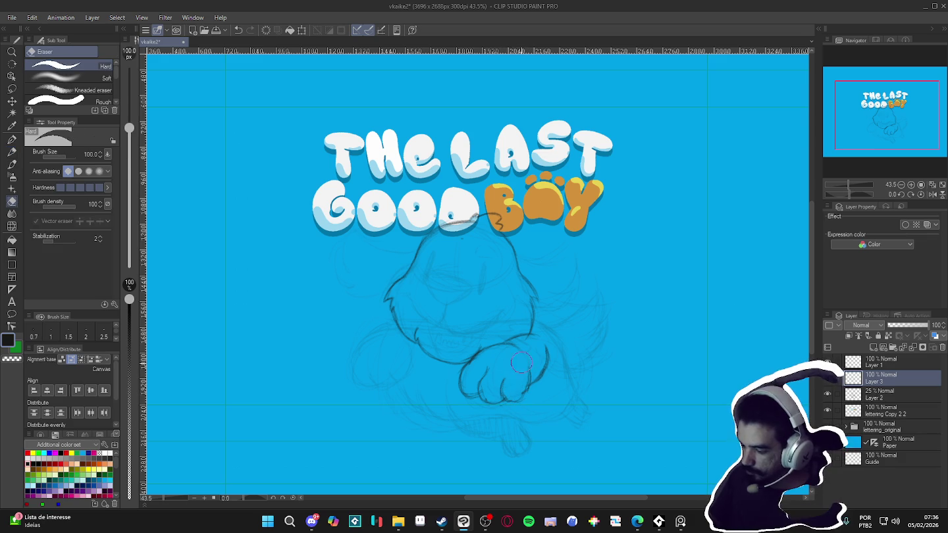
pyautogui.press('p')
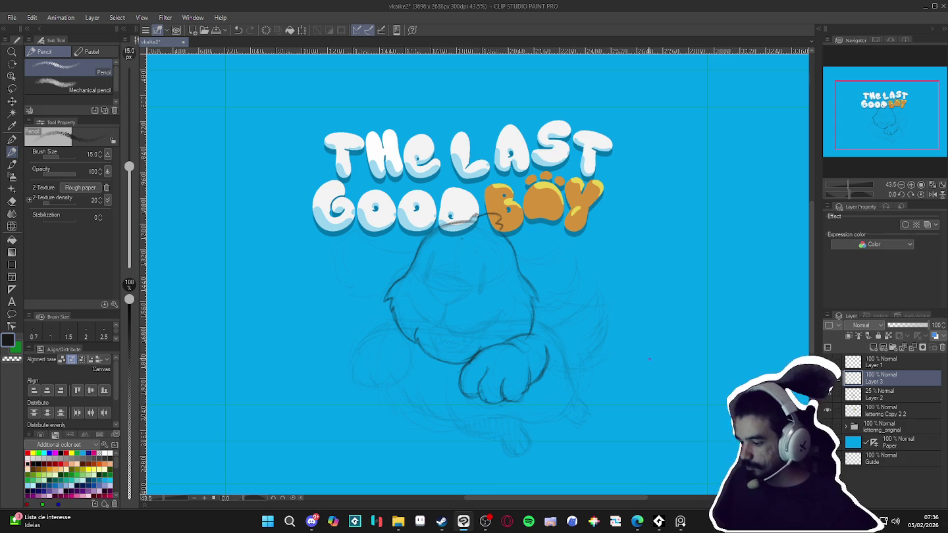
pyautogui.press('e')
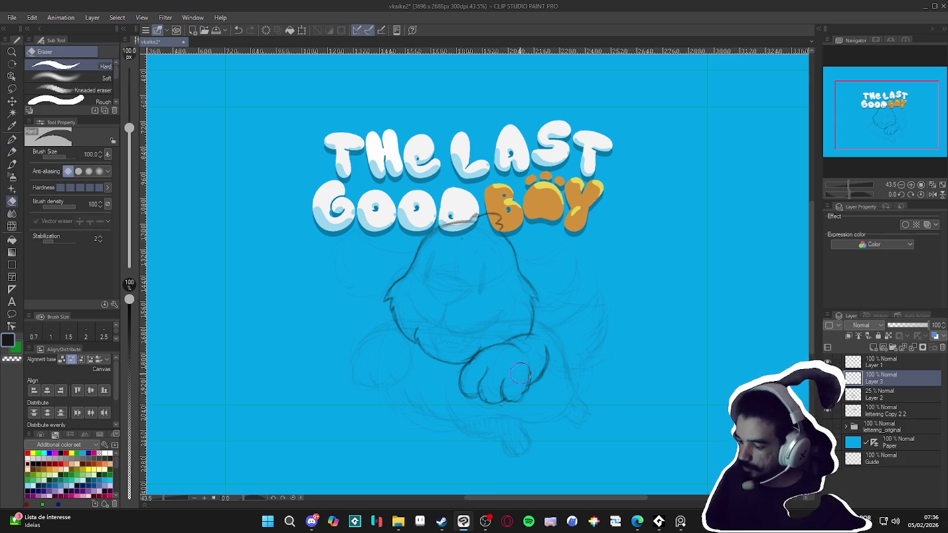
pyautogui.moveTo(533, 395)
pyautogui.mouseDown()
pyautogui.moveTo(481, 393)
pyautogui.moveTo(536, 376)
pyautogui.mouseUp()
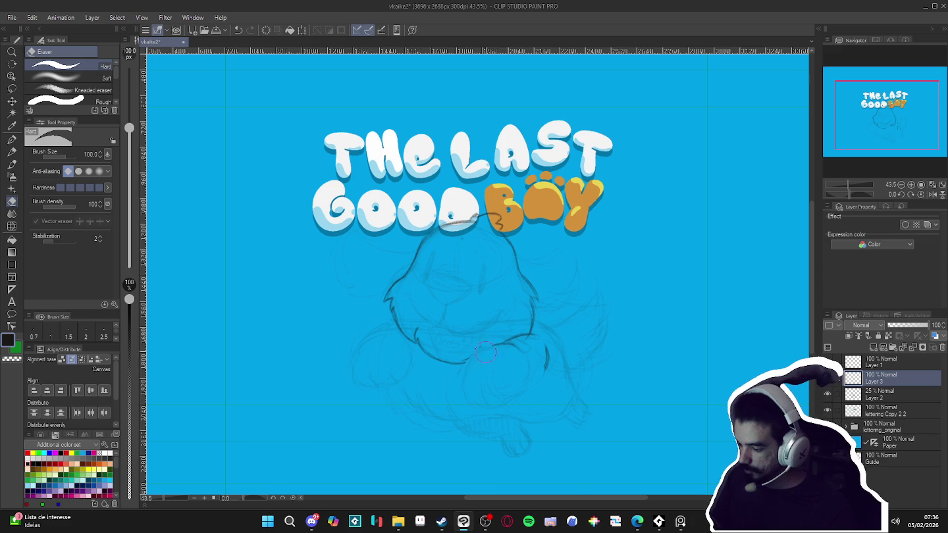
# Erase the stray stroke at the chin's tail and redraw the line joining the head outline to the chin
pyautogui.moveTo(544, 361); pyautogui.dragTo(520, 341)
pyautogui.press('p')
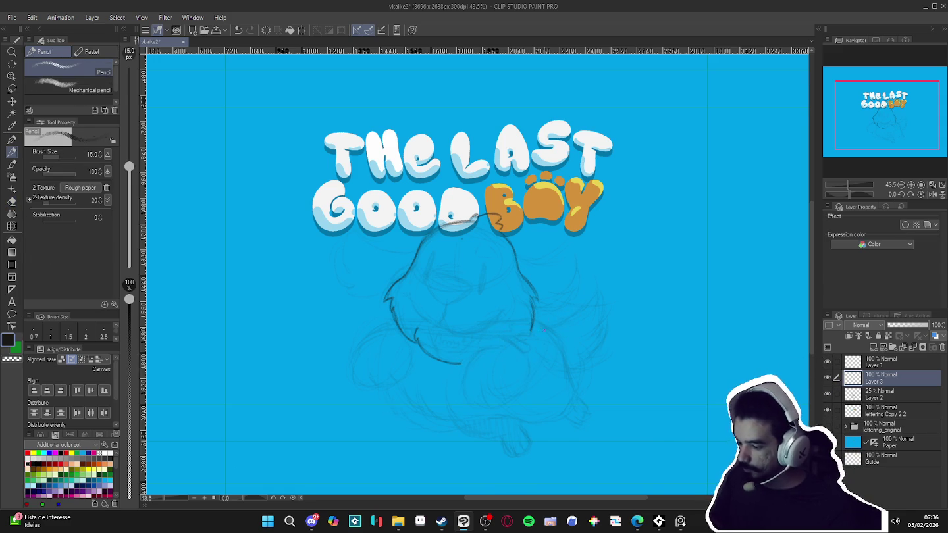
pyautogui.moveTo(530, 335); pyautogui.dragTo(464, 362)
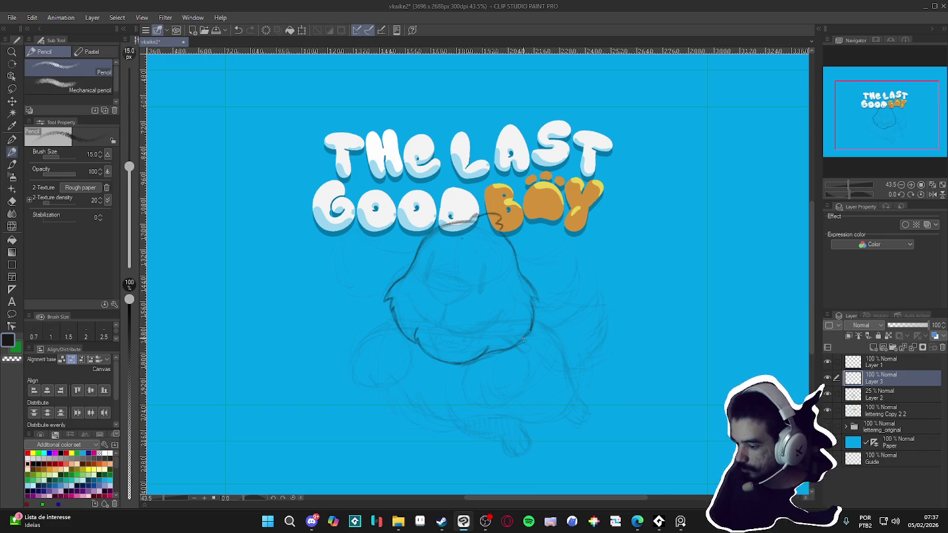
pyautogui.press('e')
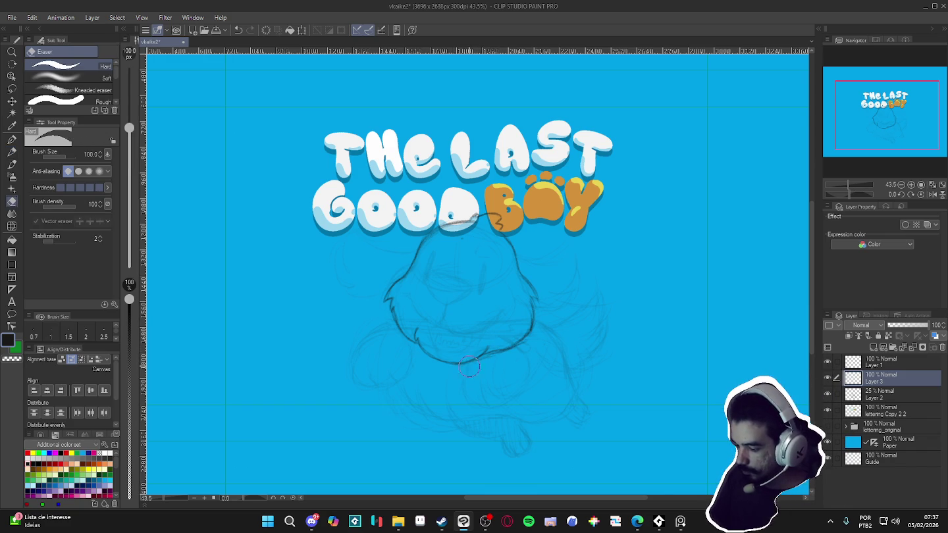
pyautogui.press('p')
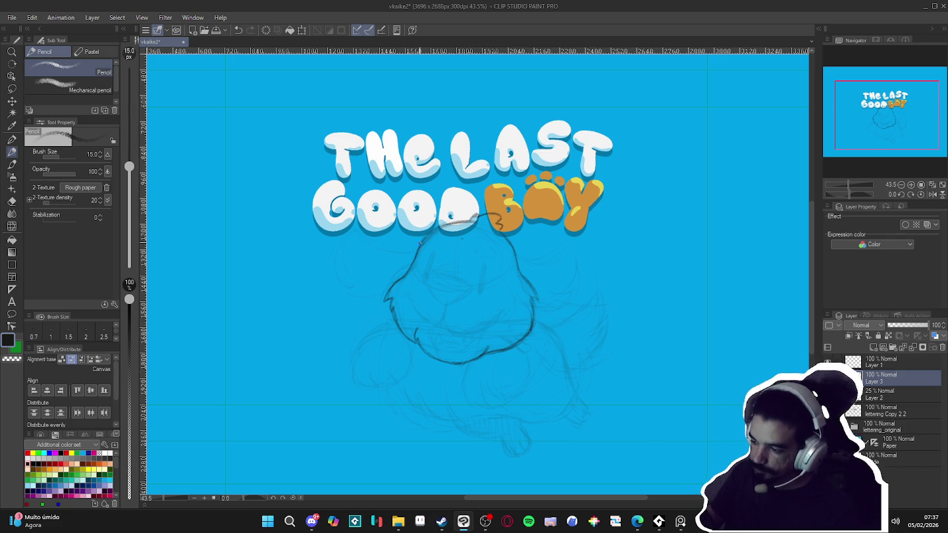
pyautogui.moveTo(543, 331)
pyautogui.mouseDown()
pyautogui.moveTo(402, 316)
pyautogui.moveTo(392, 280)
pyautogui.mouseUp()
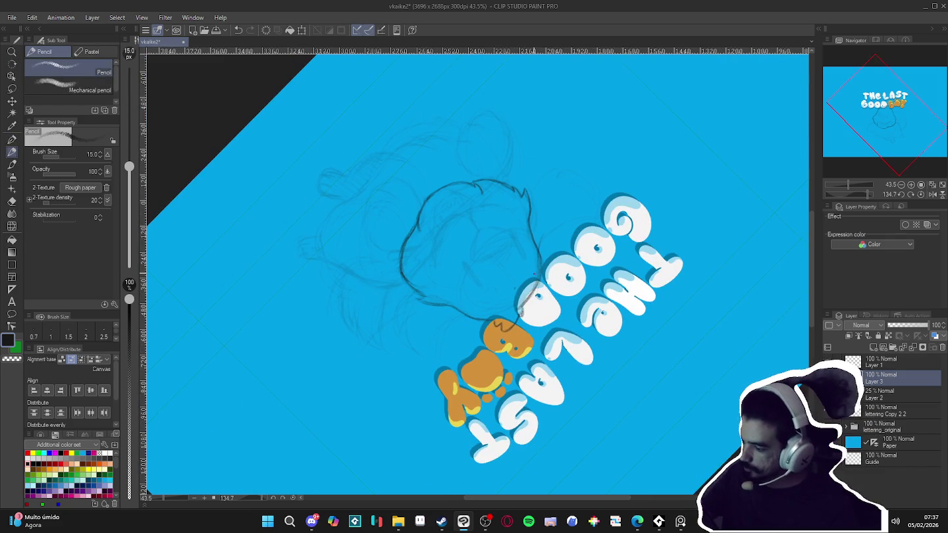
# Draw the floppy left ear's top curve and outline beside the head
pyautogui.moveTo(541, 237); pyautogui.dragTo(596, 214)
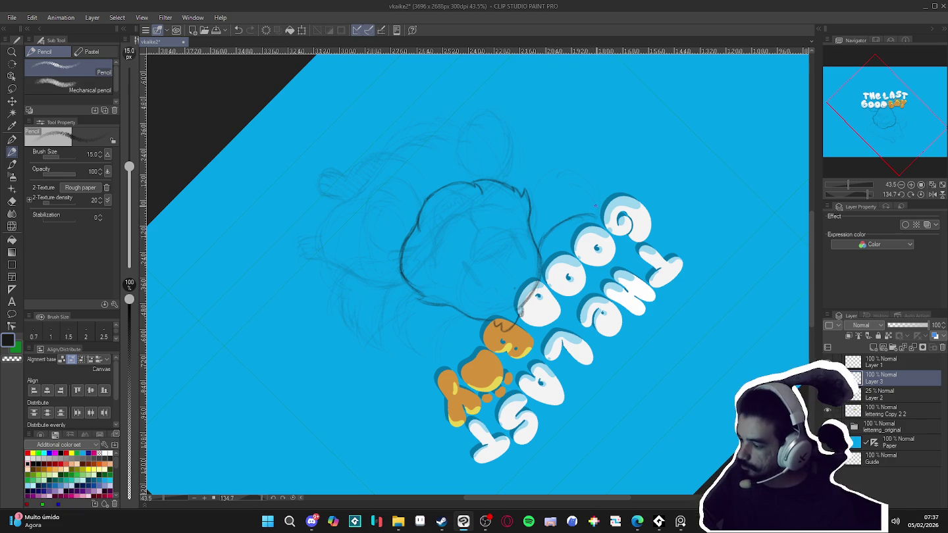
pyautogui.hotkey('ctrl', '@')
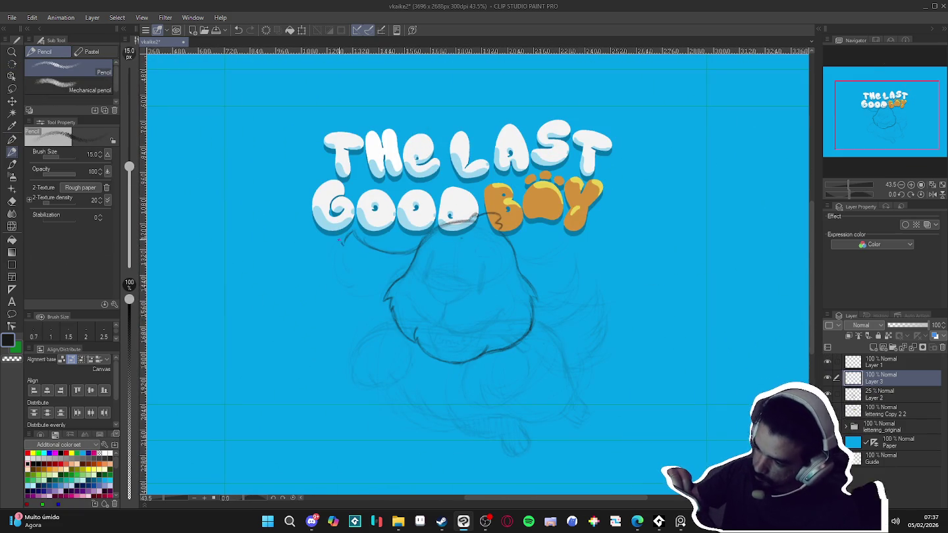
pyautogui.moveTo(336, 257); pyautogui.dragTo(342, 281)
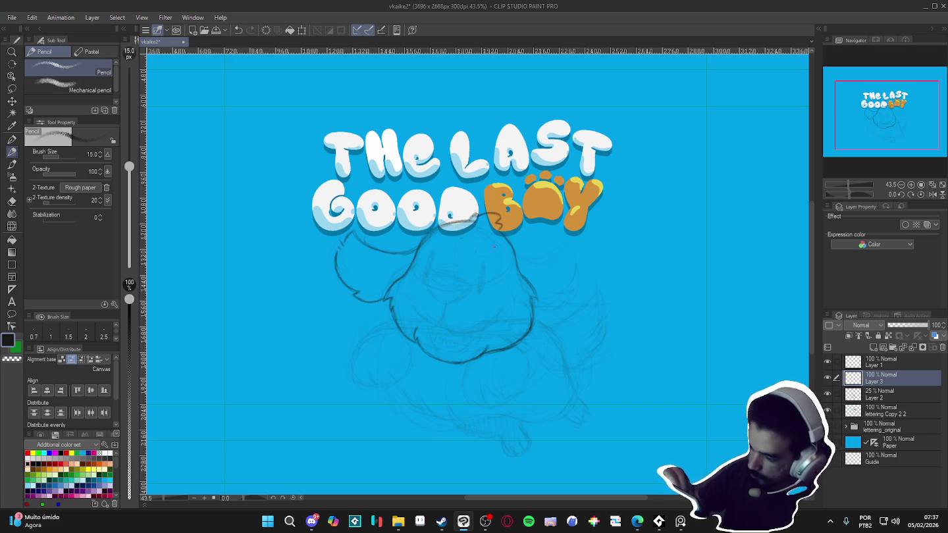
# Draw the right ear on a rotated canvas, then reset the rotation to 0°
pyautogui.moveTo(336, 261); pyautogui.dragTo(502, 363)
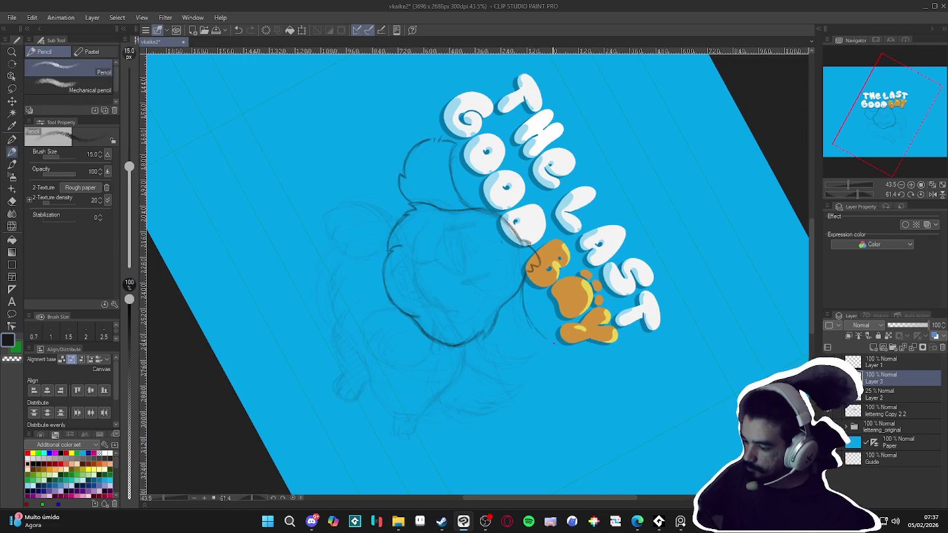
pyautogui.moveTo(524, 288)
pyautogui.mouseDown()
pyautogui.moveTo(677, 174)
pyautogui.moveTo(592, 108)
pyautogui.mouseUp()
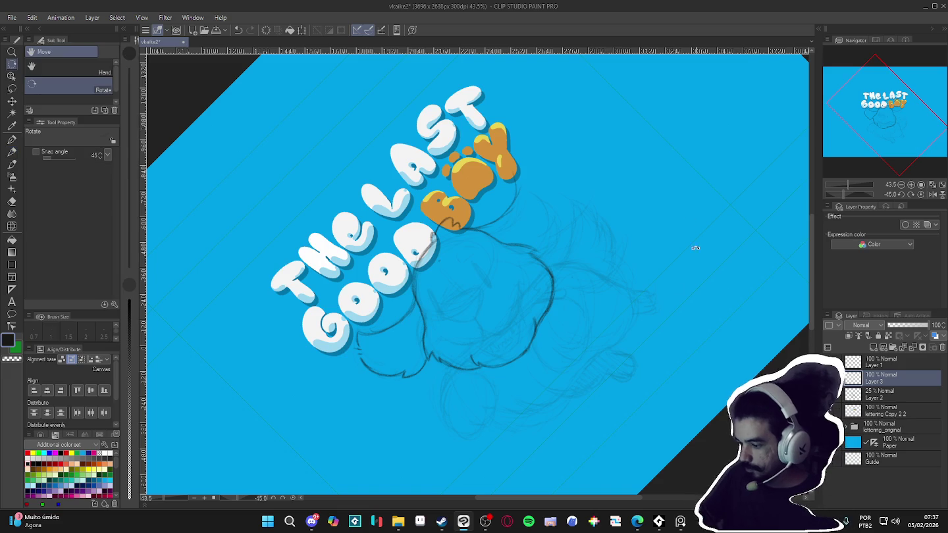
pyautogui.moveTo(694, 233); pyautogui.dragTo(666, 345)
pyautogui.moveTo(658, 382); pyautogui.dragTo(485, 298)
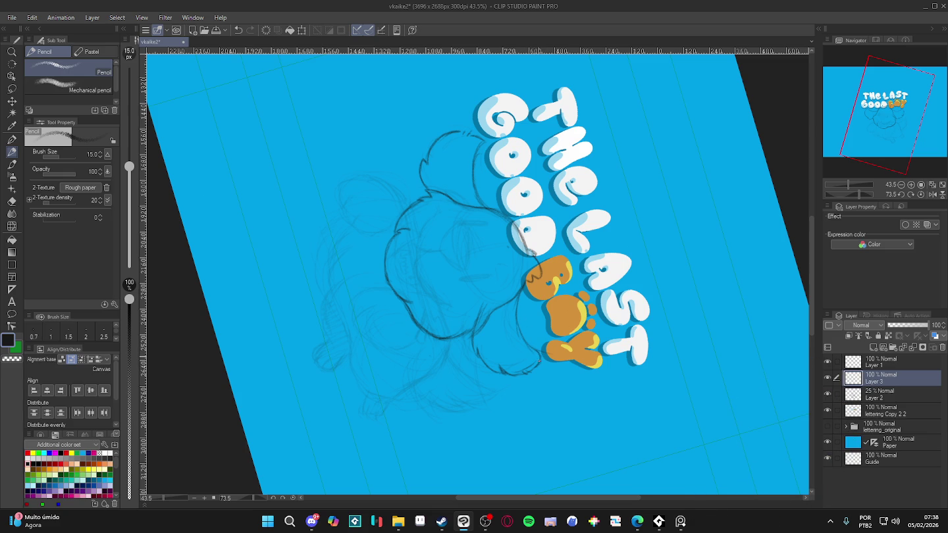
pyautogui.hotkey('ctrl', '@')
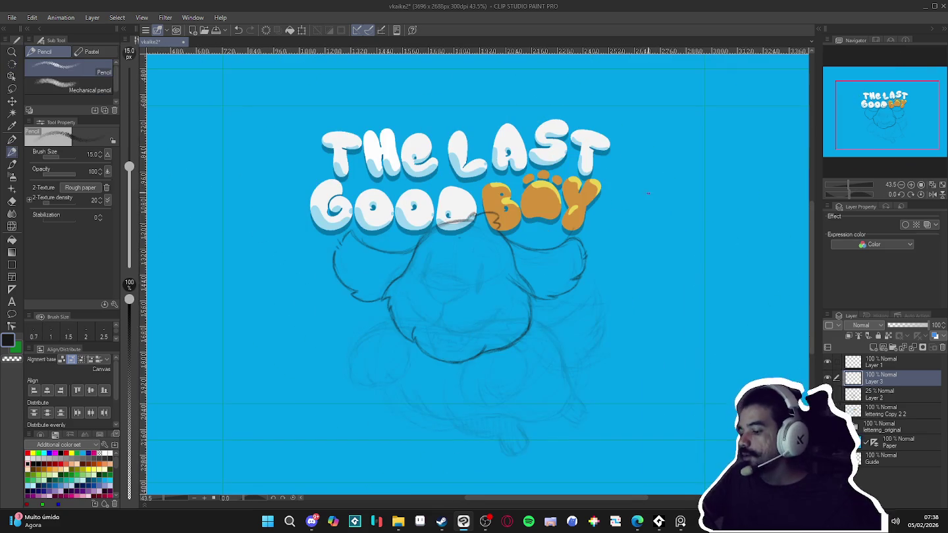
pyautogui.moveTo(638, 370); pyautogui.dragTo(613, 377)
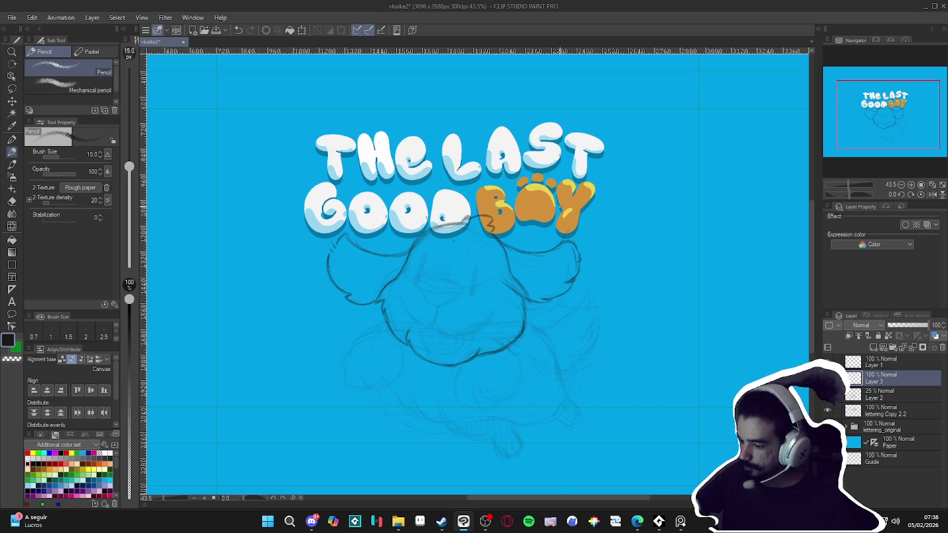
# Lasso the left ear and move it closer to the head with Free Transform
pyautogui.press('m')
pyautogui.moveTo(385, 221)
pyautogui.mouseDown()
pyautogui.moveTo(363, 283)
pyautogui.moveTo(390, 264)
pyautogui.mouseUp()
pyautogui.hotkey('ctrl', 't')
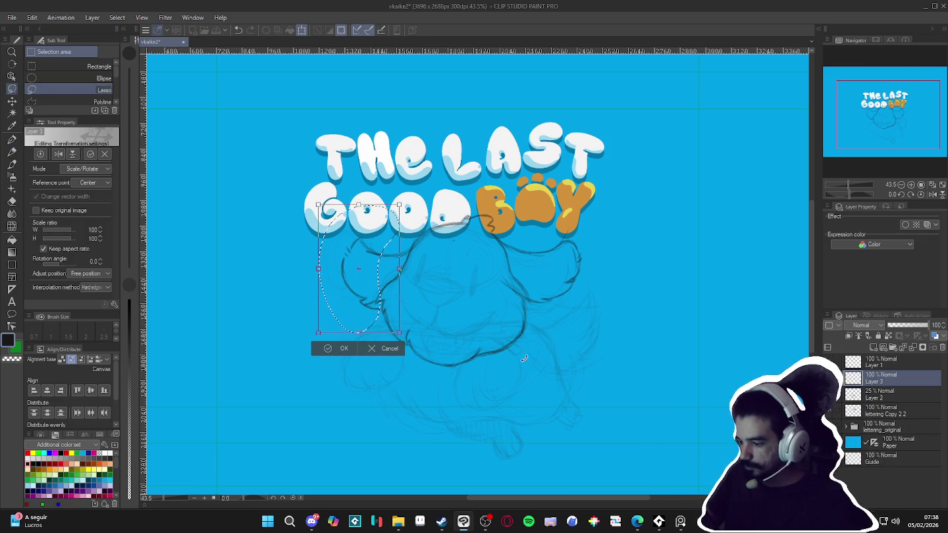
pyautogui.press('Return')
pyautogui.hotkey('ctrl', 'd')
# Hatch pencil shading onto the left ear's fur on a rotated canvas
pyautogui.press('e')
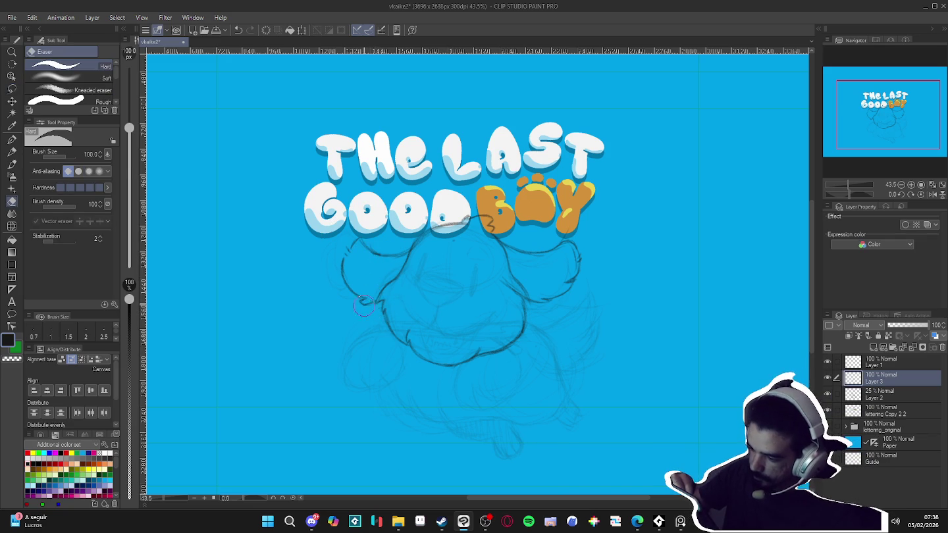
pyautogui.press('p')
pyautogui.moveTo(363, 309); pyautogui.dragTo(461, 177)
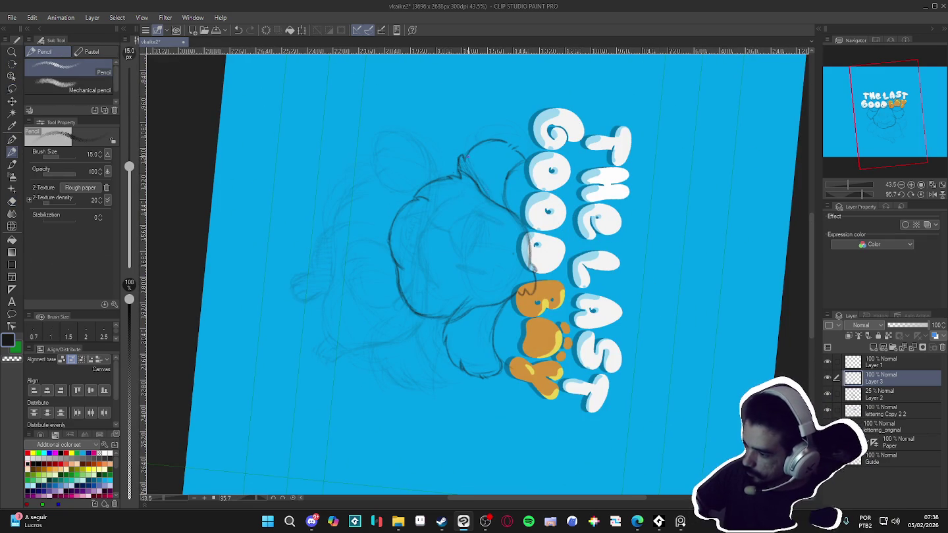
pyautogui.moveTo(470, 161)
pyautogui.mouseDown()
pyautogui.moveTo(491, 185)
pyautogui.moveTo(501, 179)
pyautogui.mouseUp()
pyautogui.press('r')
pyautogui.moveTo(676, 217)
pyautogui.mouseDown()
pyautogui.moveTo(668, 198)
pyautogui.moveTo(569, 107)
pyautogui.moveTo(474, 83)
pyautogui.mouseUp()
pyautogui.press('p')
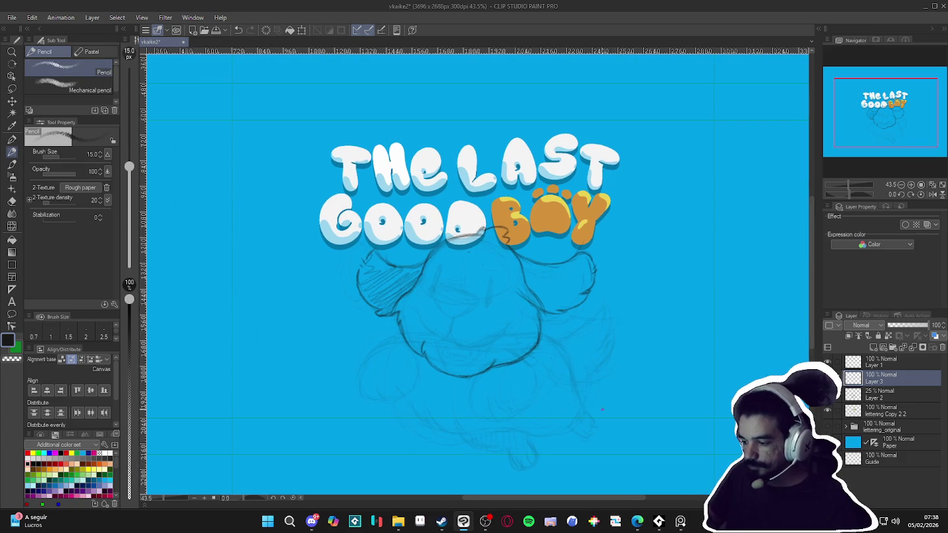
pyautogui.moveTo(597, 412); pyautogui.dragTo(607, 388)
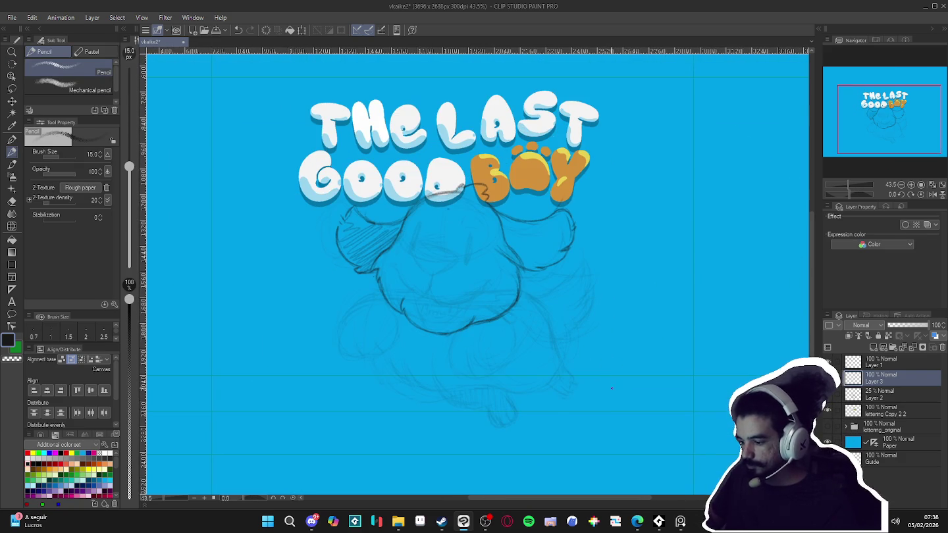
# Try two vertical line eyes on the face, then erase both
pyautogui.moveTo(459, 221); pyautogui.dragTo(454, 250)
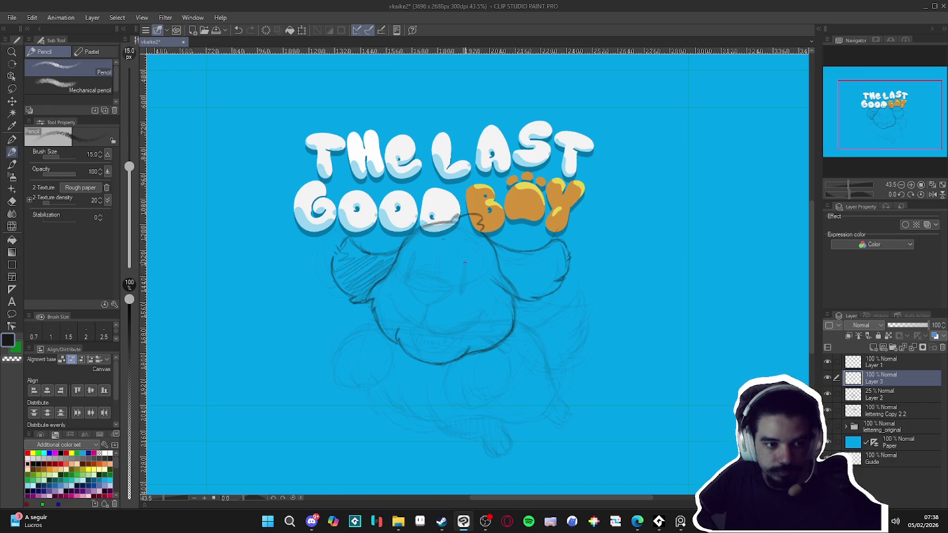
pyautogui.moveTo(463, 264)
pyautogui.mouseDown()
pyautogui.moveTo(461, 283)
pyautogui.moveTo(465, 264)
pyautogui.mouseUp()
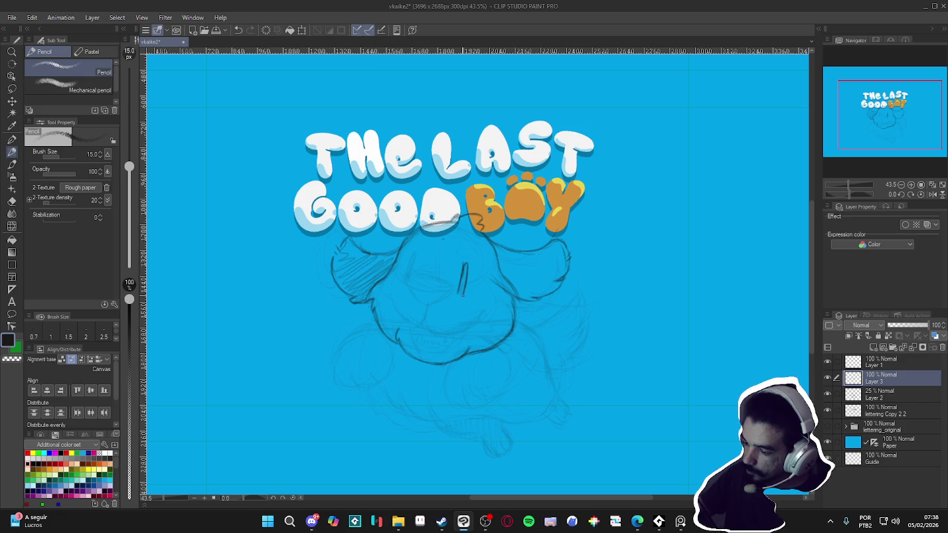
pyautogui.moveTo(459, 291); pyautogui.dragTo(465, 271)
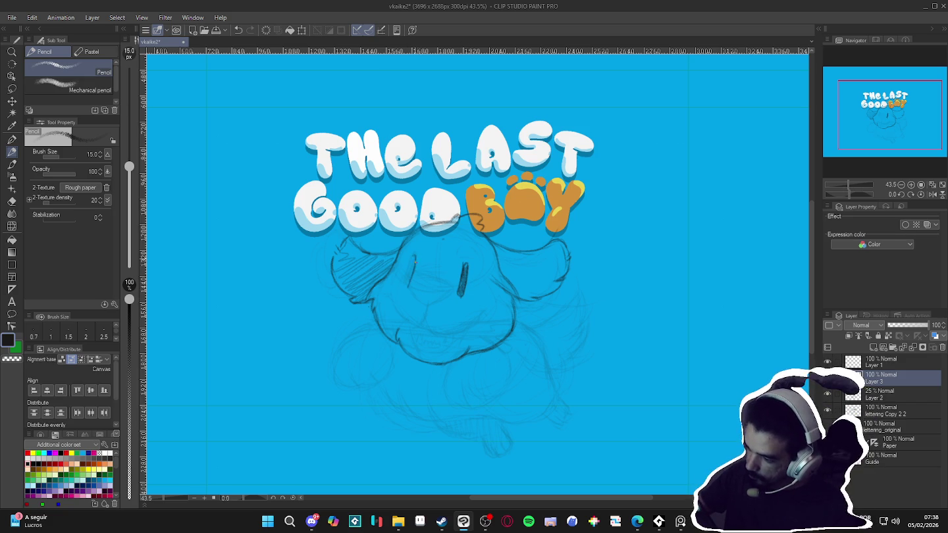
pyautogui.moveTo(415, 256); pyautogui.dragTo(406, 287)
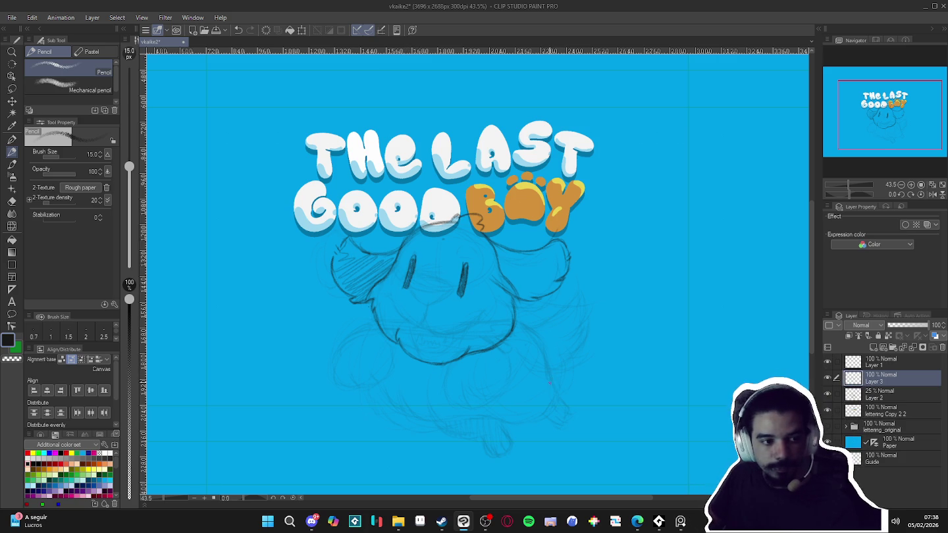
pyautogui.press('e')
pyautogui.moveTo(465, 260); pyautogui.dragTo(460, 296)
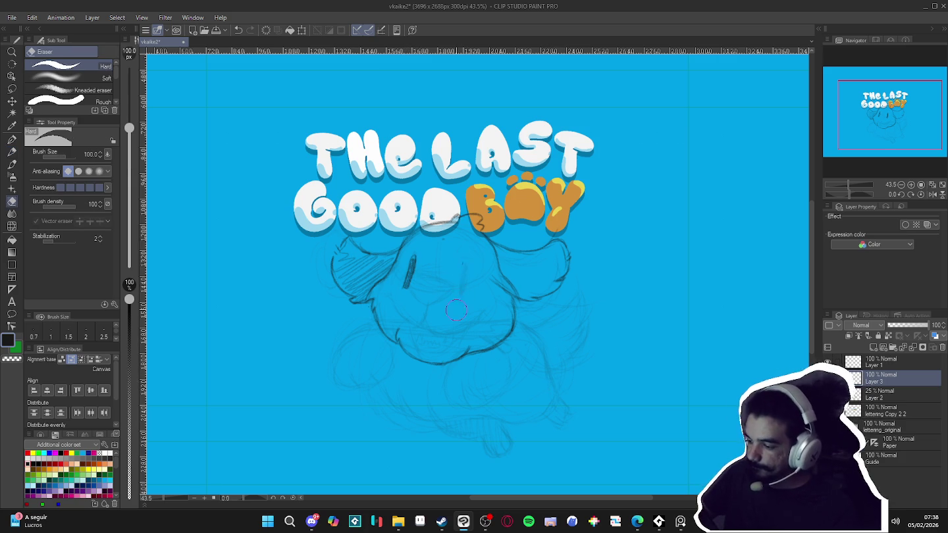
pyautogui.moveTo(412, 257); pyautogui.dragTo(406, 290)
# Draw an oval nose in the middle of the face and set the canvas upright
pyautogui.press('p')
pyautogui.press('p')
pyautogui.moveTo(469, 269)
pyautogui.mouseDown()
pyautogui.moveTo(474, 308)
pyautogui.moveTo(463, 332)
pyautogui.moveTo(479, 304)
pyautogui.mouseUp()
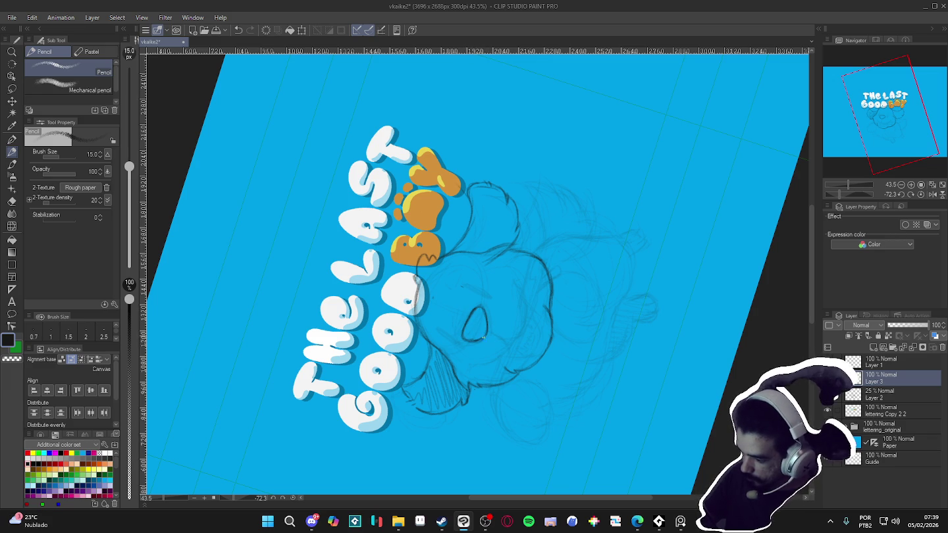
pyautogui.hotkey('ctrl', '@')
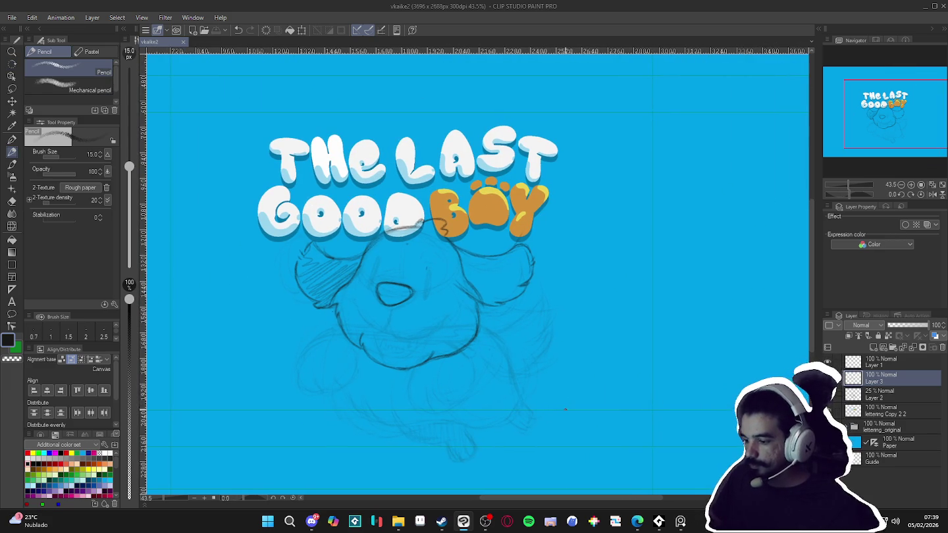
# Draw oval eyes on either side of the nose and shade both with dark pupils
pyautogui.moveTo(546, 406); pyautogui.dragTo(530, 413)
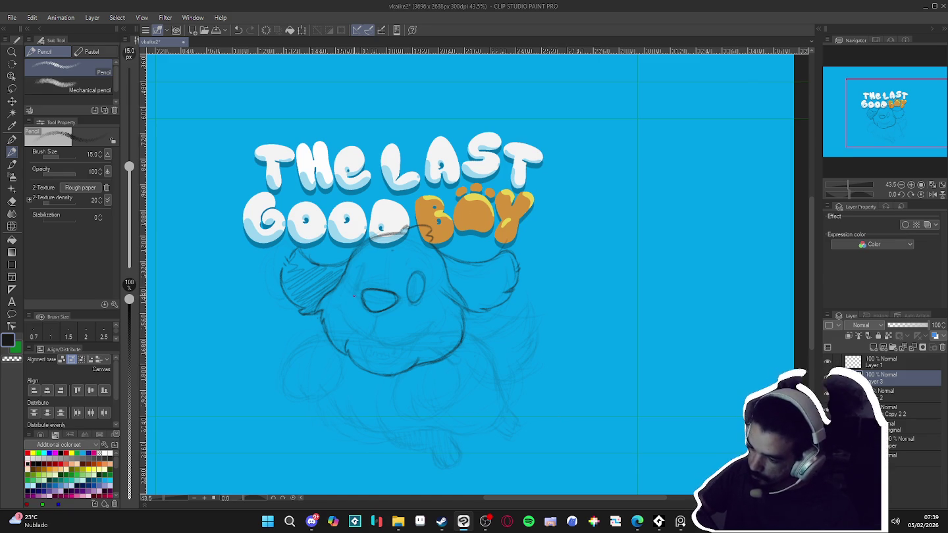
pyautogui.moveTo(366, 267); pyautogui.dragTo(356, 296)
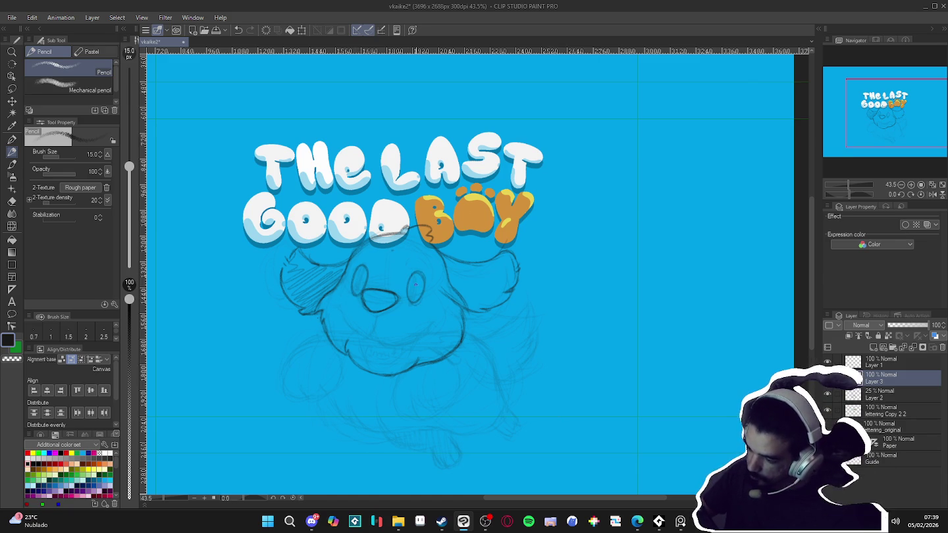
pyautogui.moveTo(412, 304); pyautogui.dragTo(417, 286)
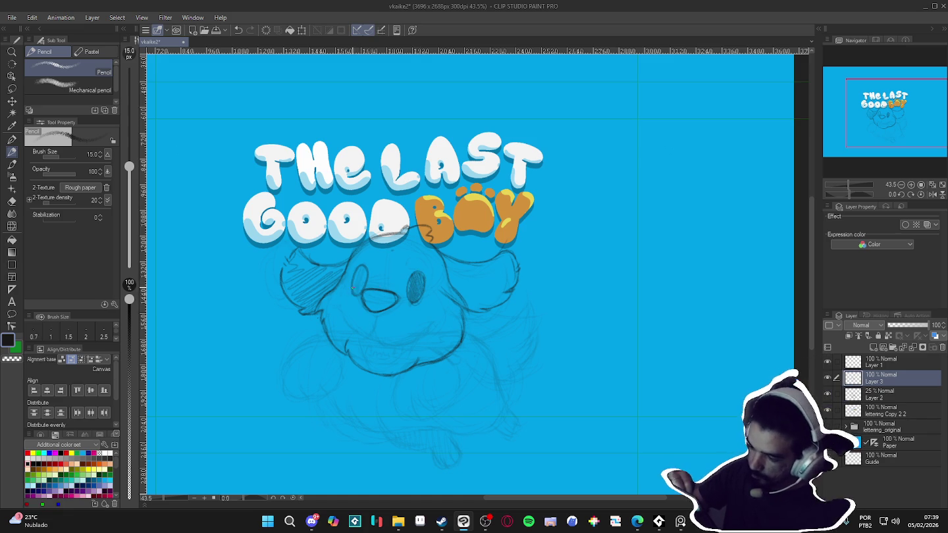
pyautogui.moveTo(361, 291); pyautogui.dragTo(362, 272)
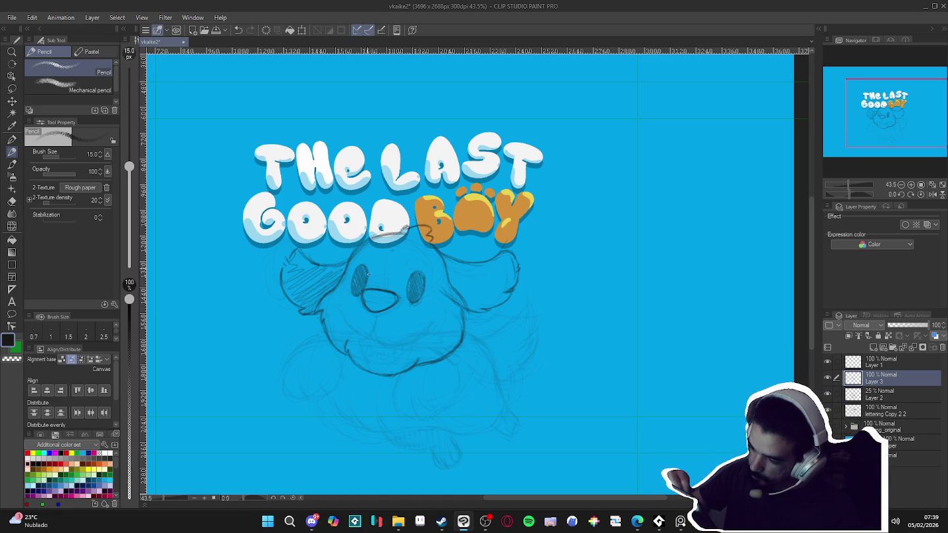
pyautogui.moveTo(561, 406); pyautogui.dragTo(546, 415)
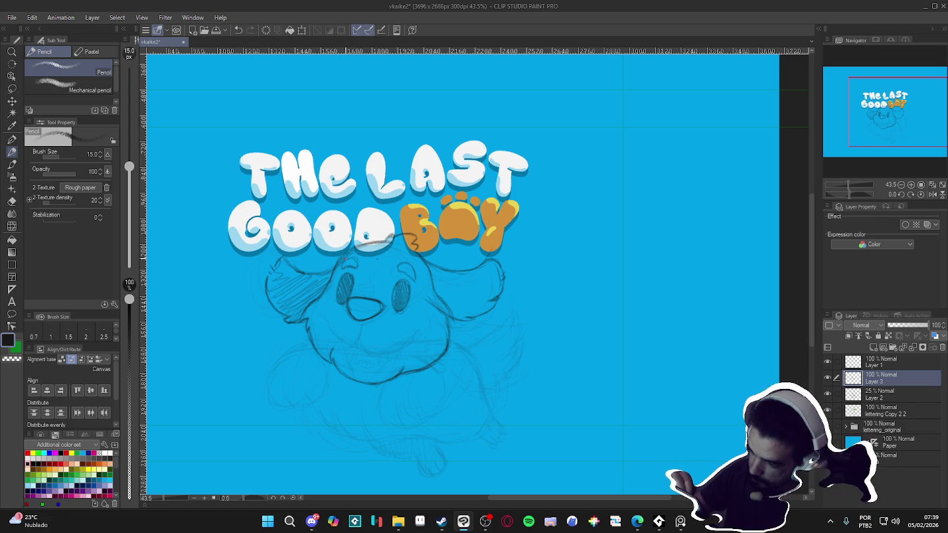
pyautogui.moveTo(491, 440); pyautogui.dragTo(500, 415)
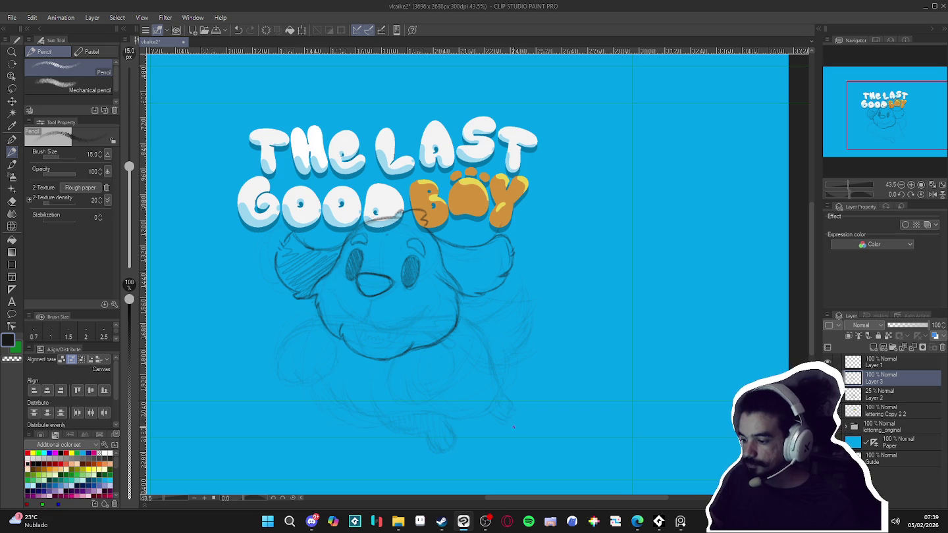
pyautogui.moveTo(536, 407); pyautogui.dragTo(573, 379)
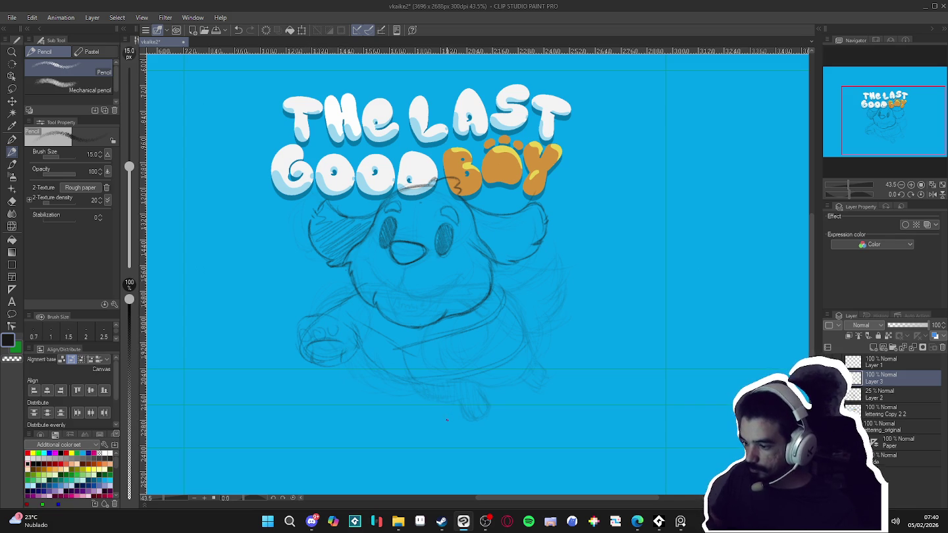
# Undo the last paw sketch strokes, reset the view upright, and add Layer 4 above Layer 3
pyautogui.hotkey('ctrl', 'z')
pyautogui.hotkey('ctrl', 'z')
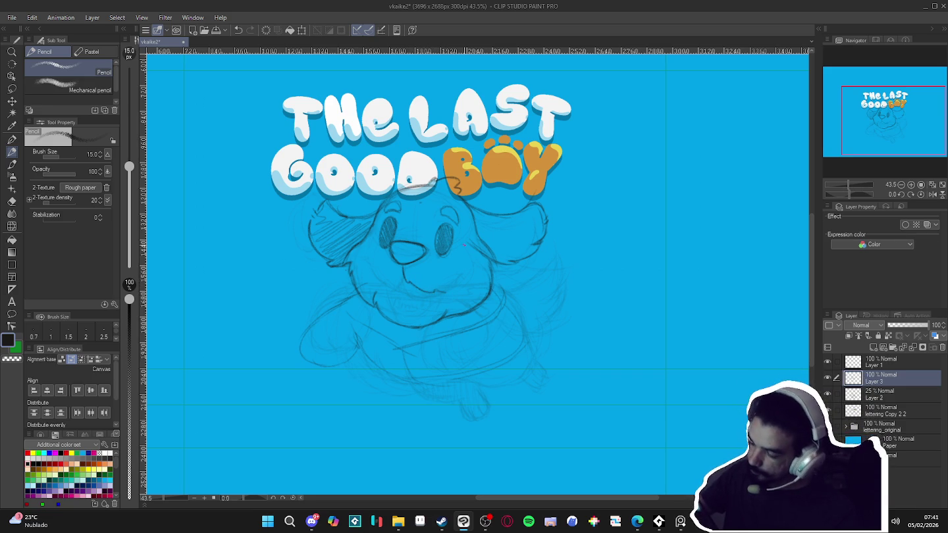
pyautogui.moveTo(575, 264); pyautogui.dragTo(500, 178)
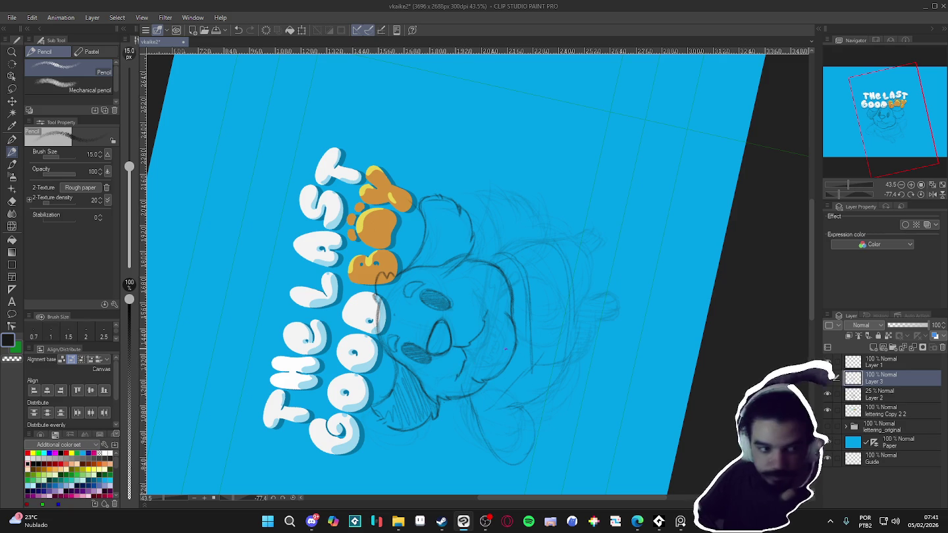
pyautogui.press('r')
pyautogui.moveTo(464, 361); pyautogui.dragTo(442, 409)
pyautogui.press('p')
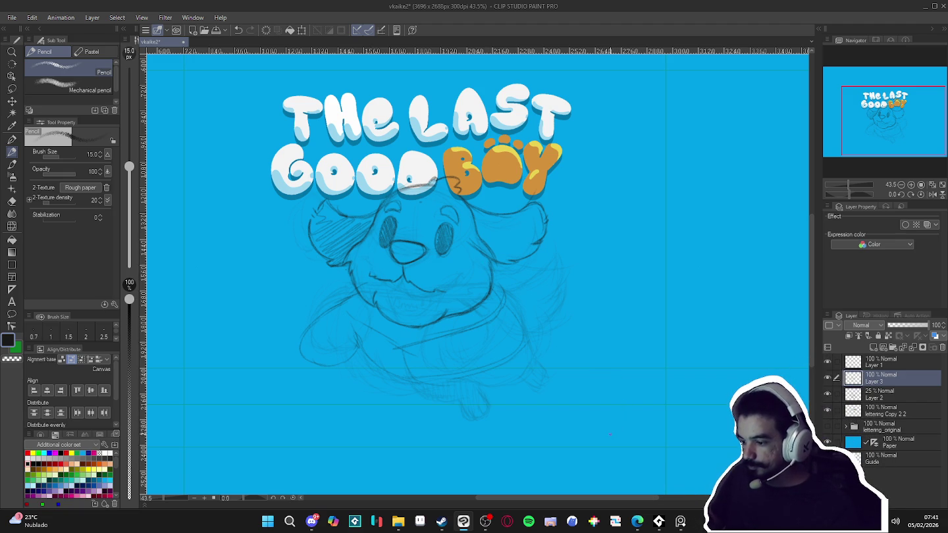
pyautogui.hotkey('ctrl', 'shift', 'n')
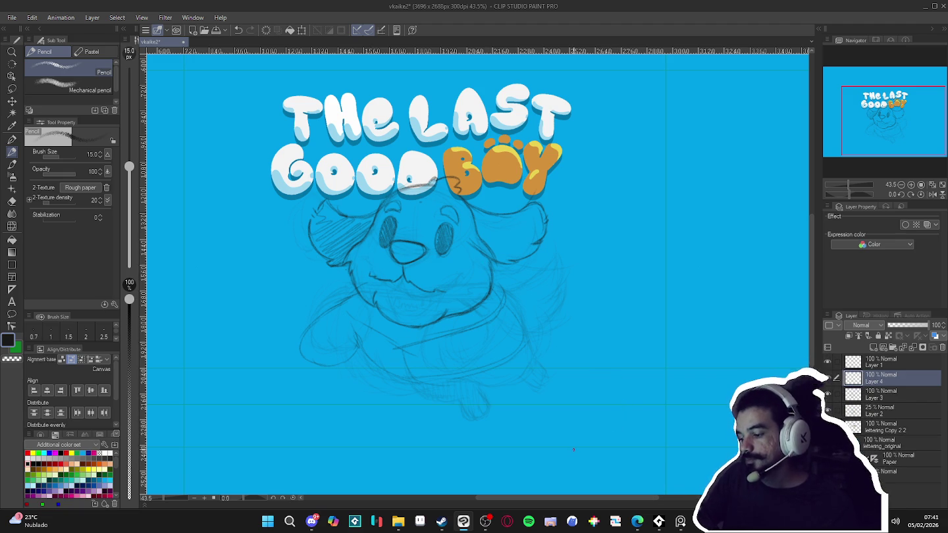
# Pencil the long straight edges of the stick across the dog's mouth on Layer 4
pyautogui.moveTo(572, 449)
pyautogui.mouseDown()
pyautogui.moveTo(666, 223)
pyautogui.moveTo(493, 277)
pyautogui.mouseUp()
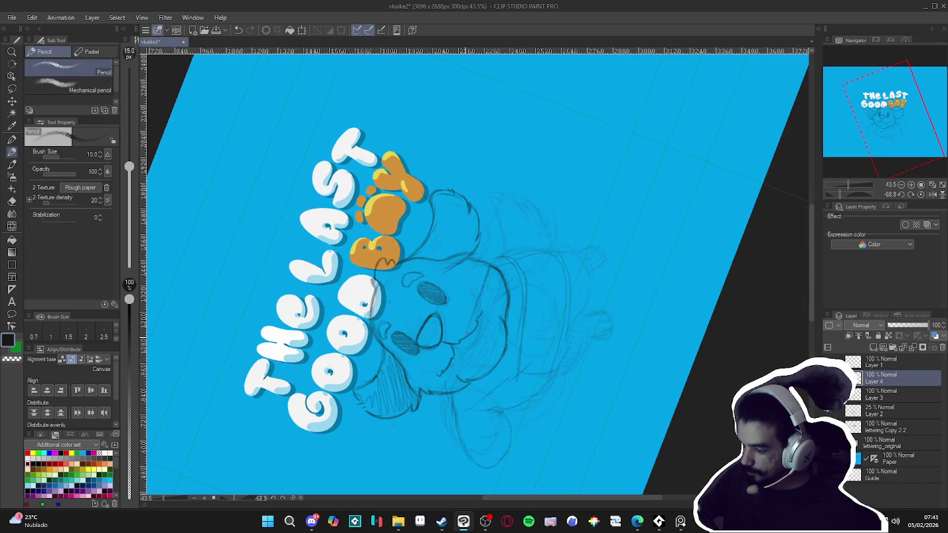
pyautogui.moveTo(478, 307); pyautogui.dragTo(468, 345)
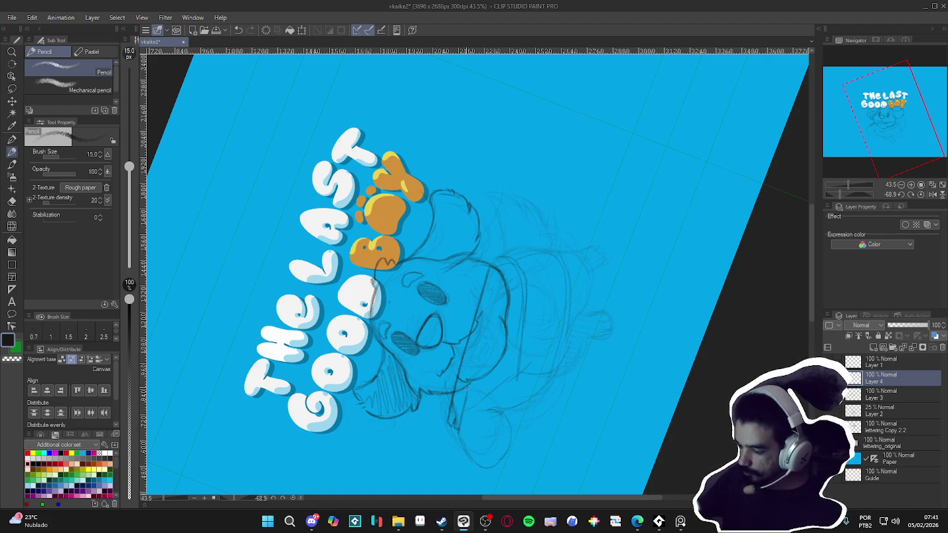
pyautogui.moveTo(459, 429); pyautogui.dragTo(494, 287)
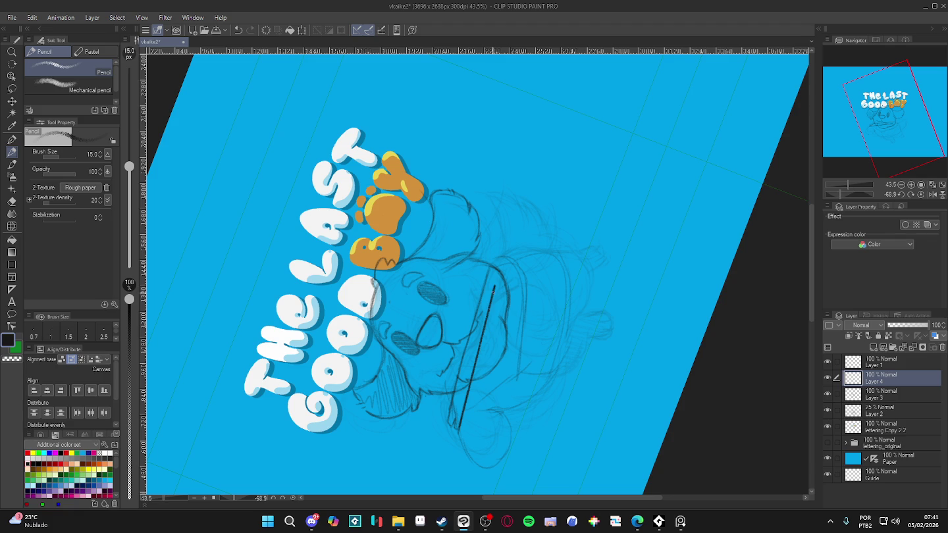
pyautogui.moveTo(534, 280); pyautogui.dragTo(464, 304)
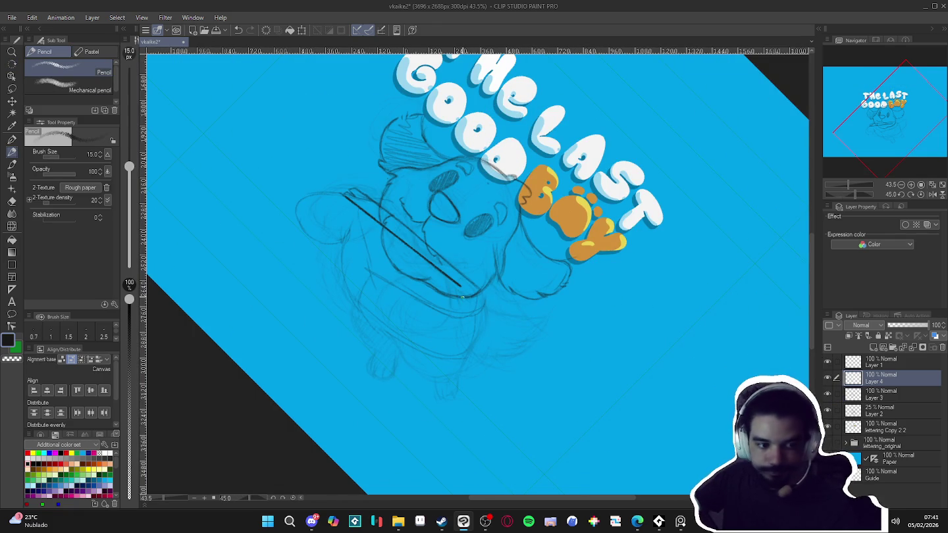
pyautogui.press('e')
pyautogui.press('p')
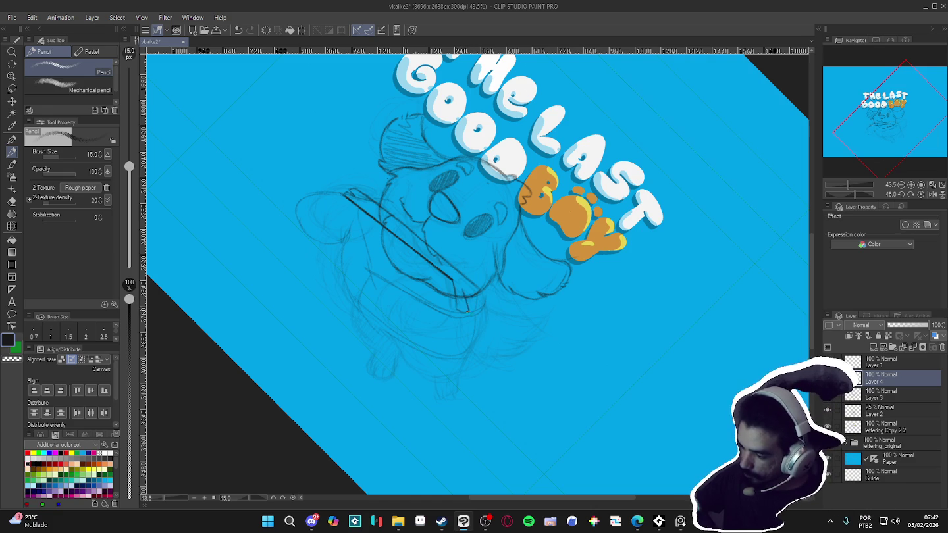
pyautogui.moveTo(453, 298); pyautogui.dragTo(460, 307)
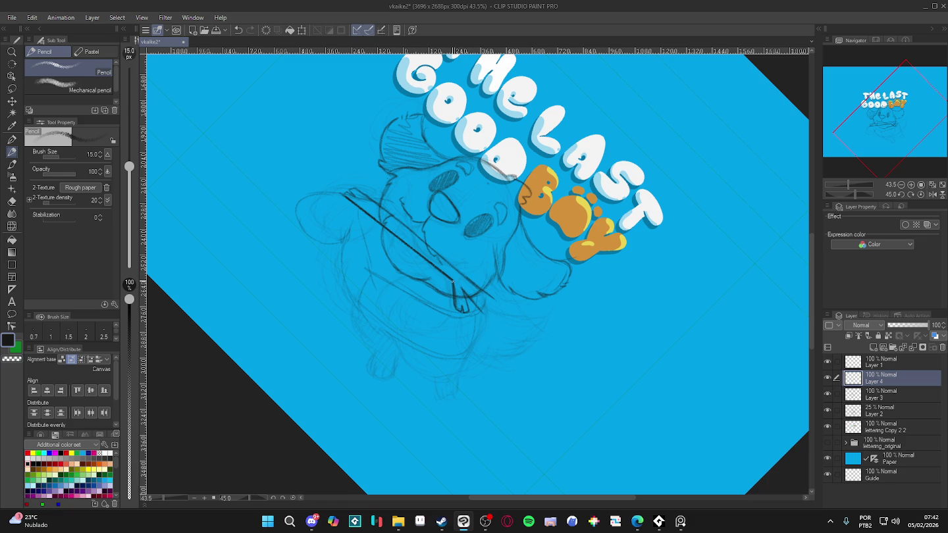
# Clean up the stick's end with transparent colour and reset the canvas view upright
pyautogui.press('c')
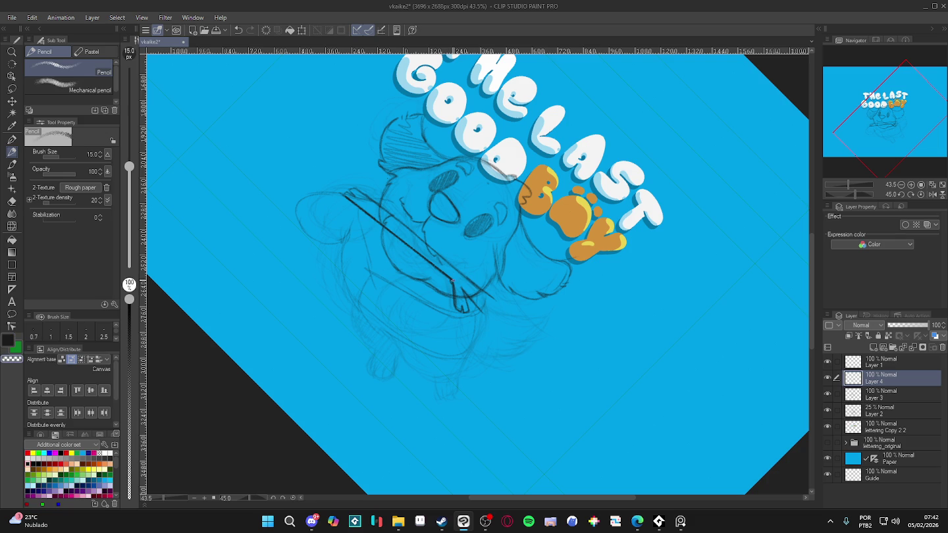
pyautogui.press('c')
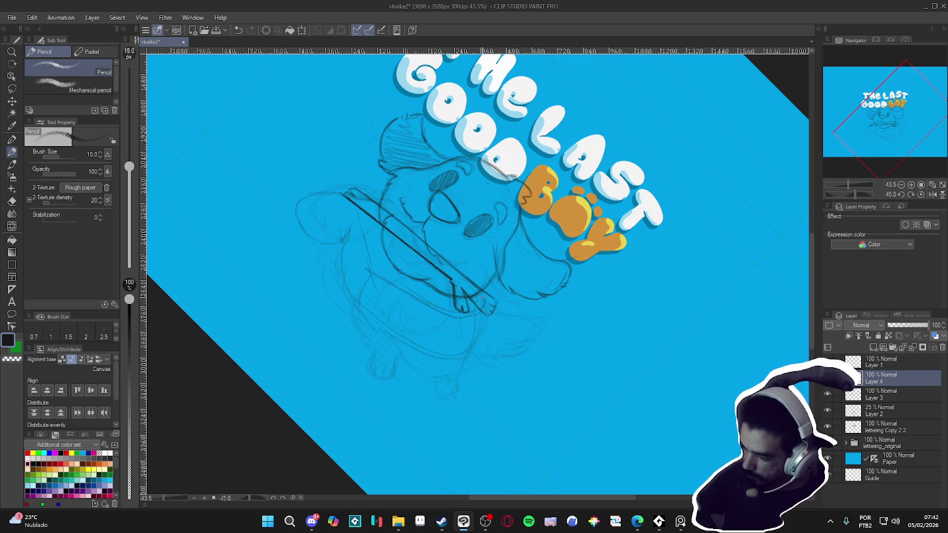
pyautogui.press('r')
pyautogui.moveTo(672, 296)
pyautogui.mouseDown()
pyautogui.moveTo(649, 183)
pyautogui.moveTo(582, 158)
pyautogui.mouseUp()
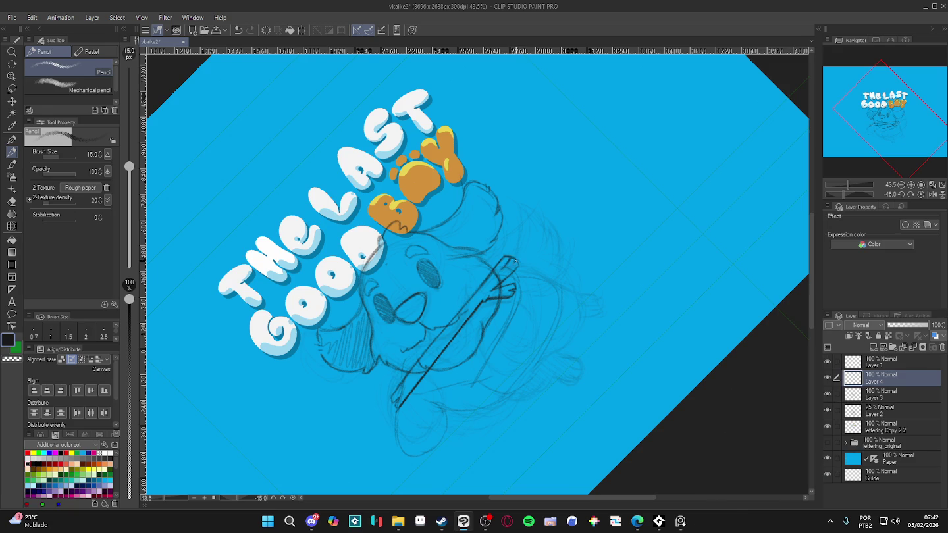
pyautogui.press('c')
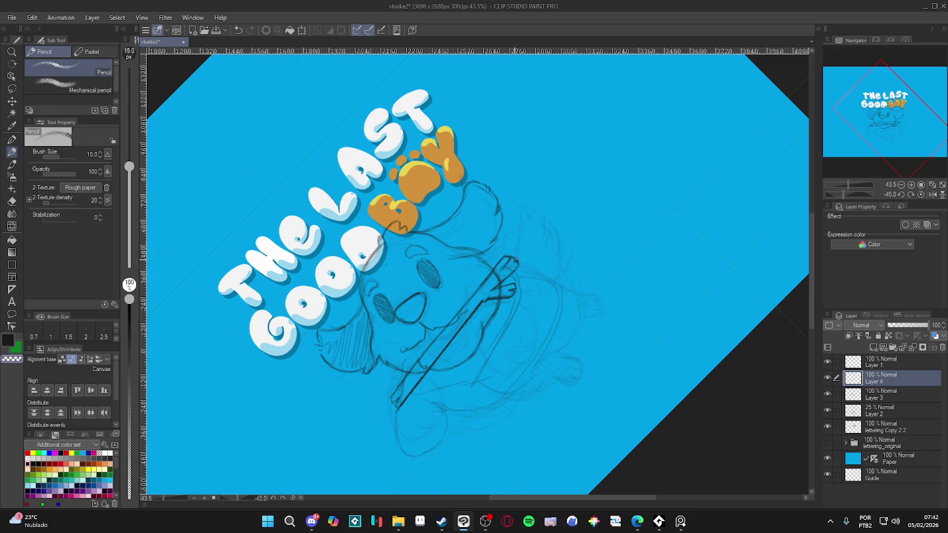
pyautogui.press('c')
pyautogui.press('c')
pyautogui.press('c')
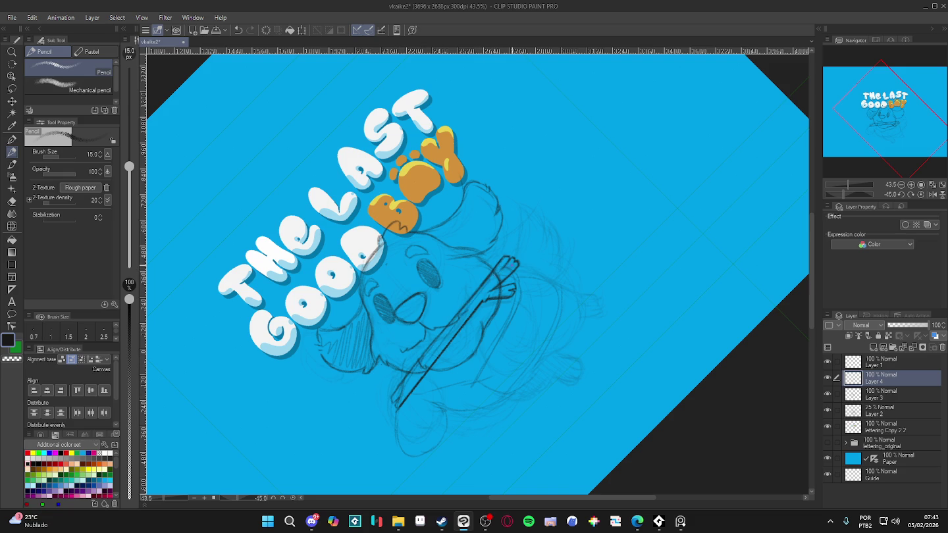
pyautogui.hotkey('ctrl', '@')
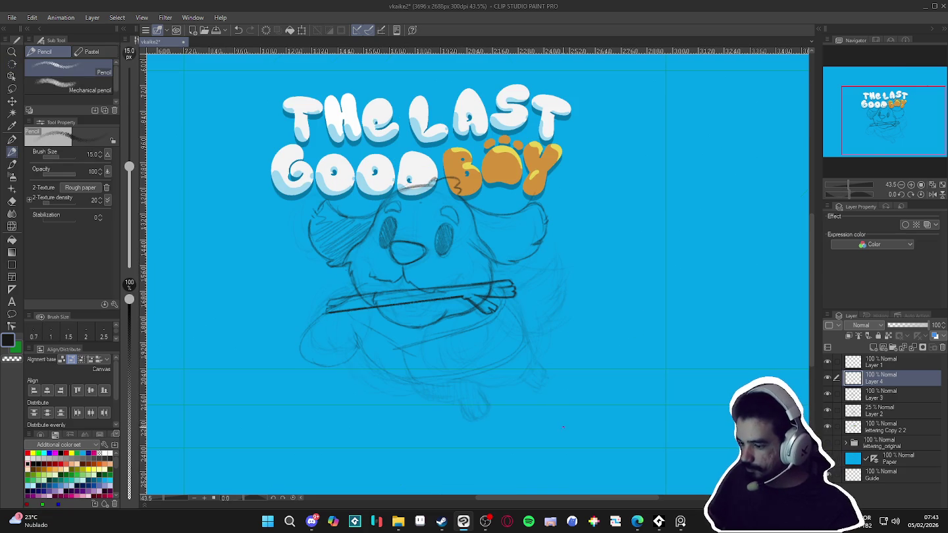
# Free-transform the stick on Layer 4, rotating it about 17° clockwise and raising it slightly
pyautogui.hotkey('ctrl', 't')
pyautogui.moveTo(603, 289)
pyautogui.mouseDown()
pyautogui.moveTo(594, 358)
pyautogui.moveTo(583, 348)
pyautogui.mouseUp()
pyautogui.moveTo(489, 318); pyautogui.dragTo(492, 308)
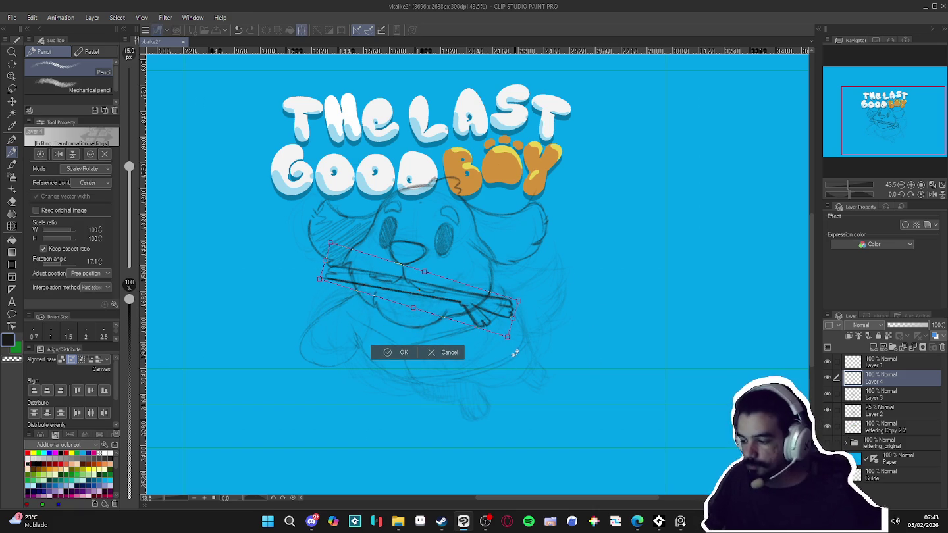
pyautogui.press('Return')
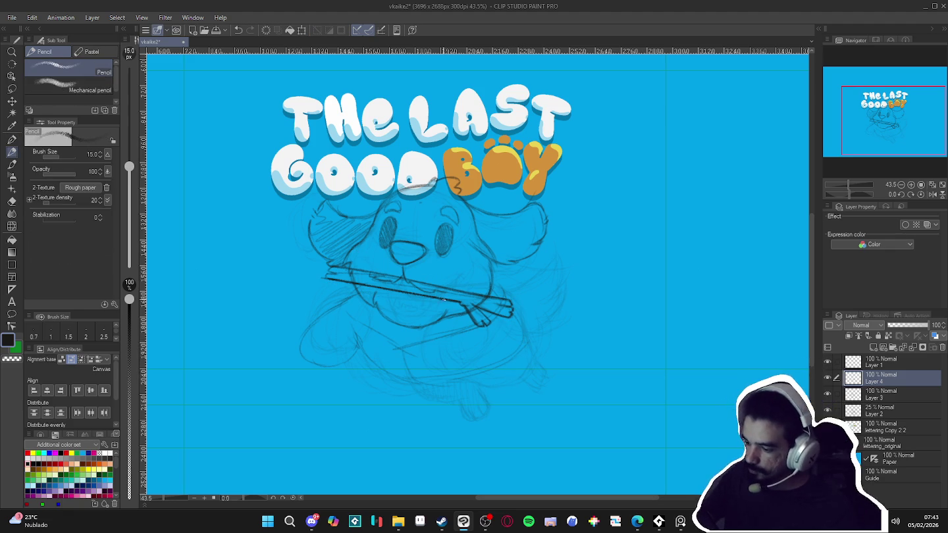
pyautogui.moveTo(592, 329); pyautogui.dragTo(632, 224)
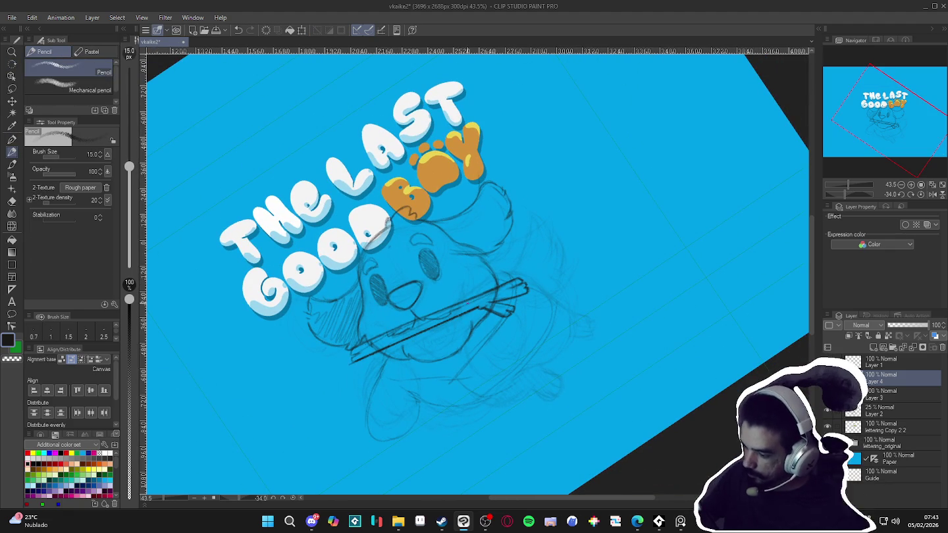
pyautogui.click(895, 394)
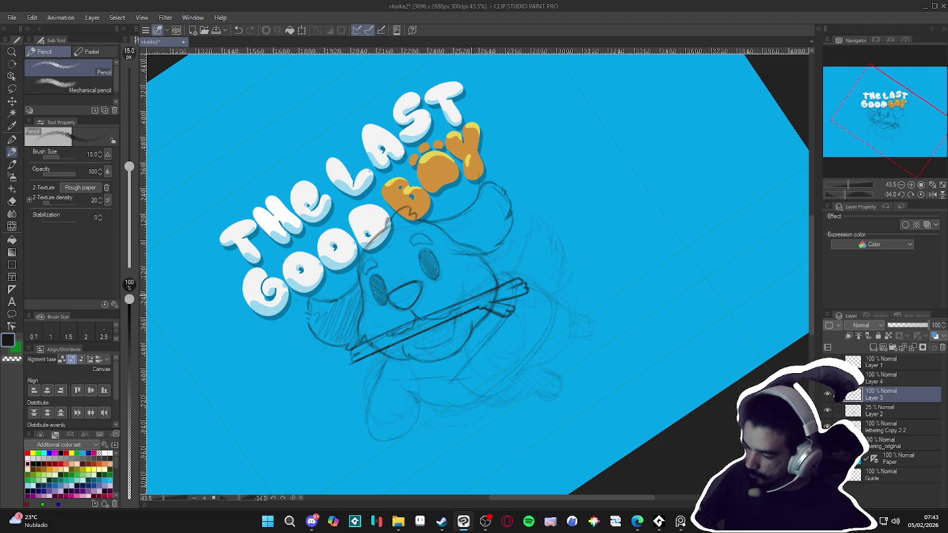
pyautogui.press('r')
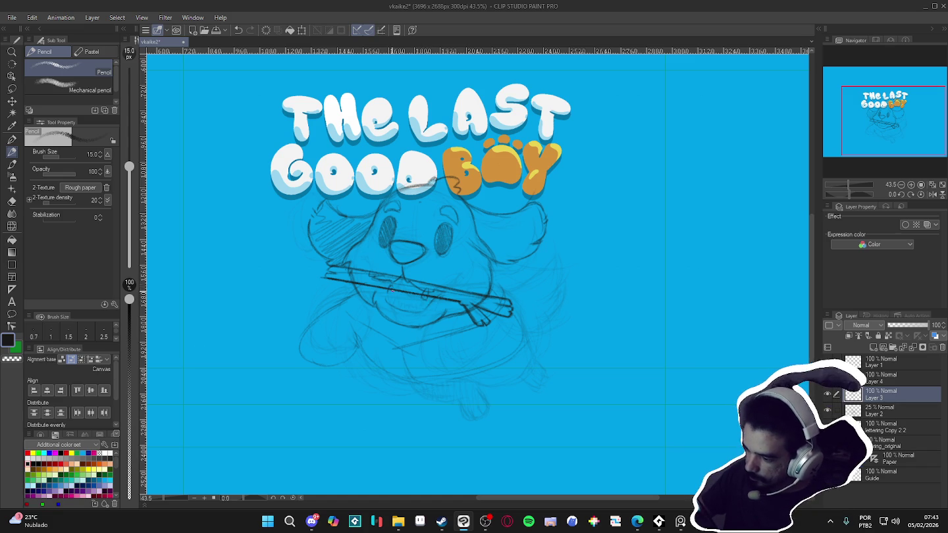
pyautogui.press('e')
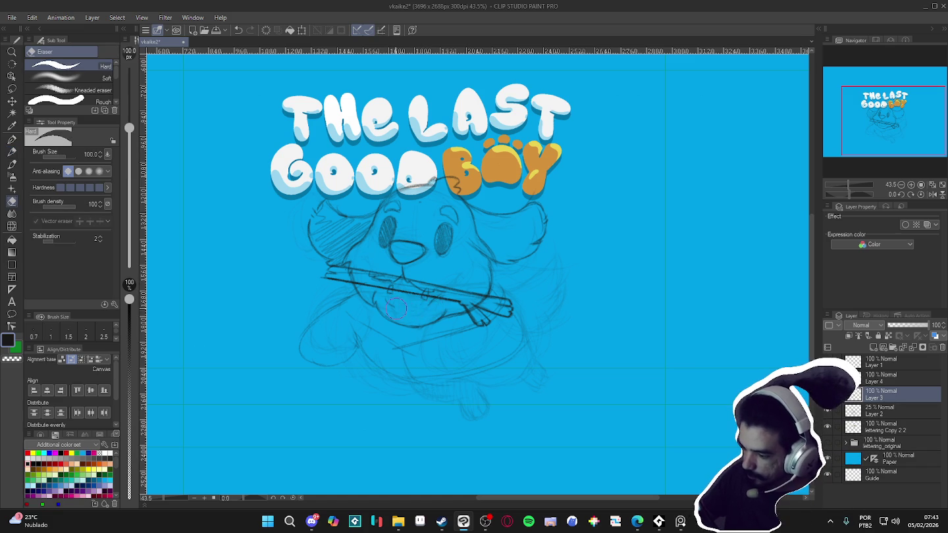
pyautogui.press('p')
pyautogui.moveTo(432, 301); pyautogui.dragTo(489, 325)
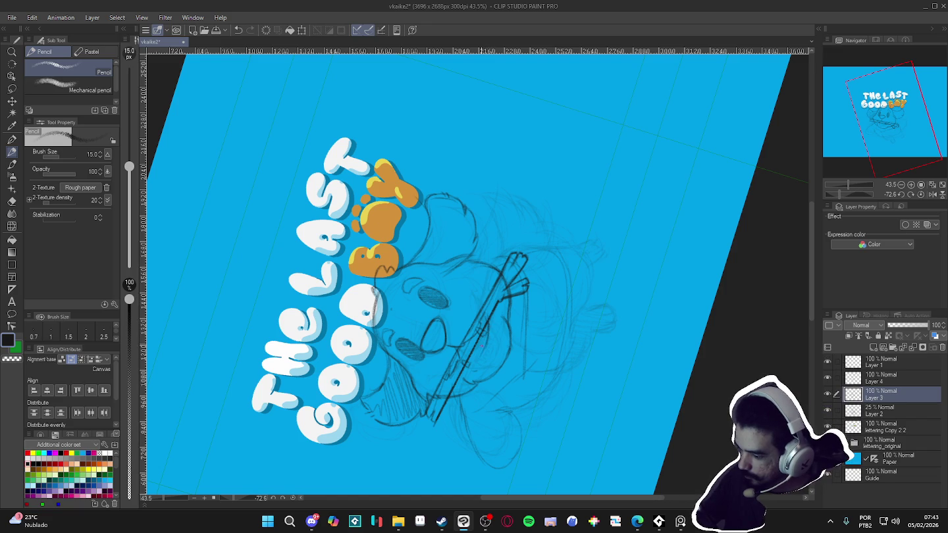
pyautogui.hotkey('ctrl', '@')
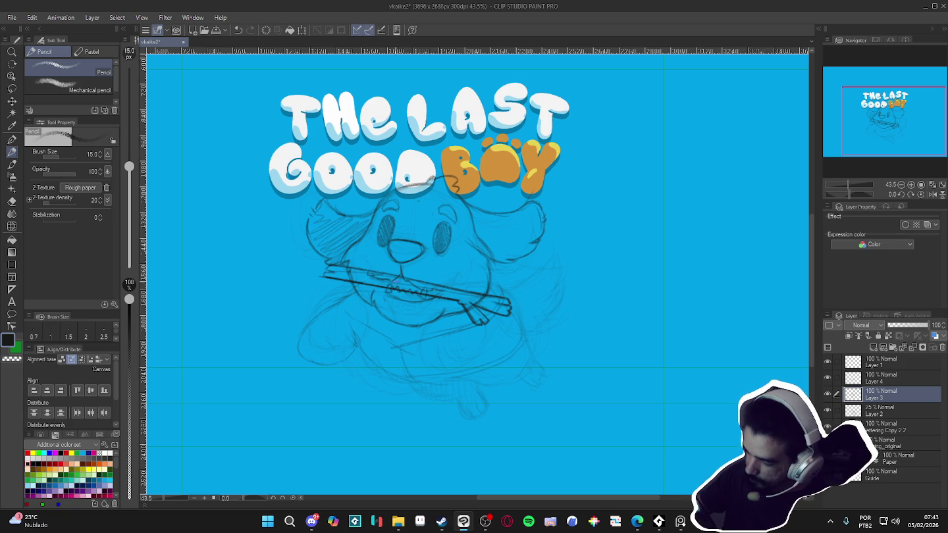
pyautogui.moveTo(393, 289); pyautogui.dragTo(496, 325)
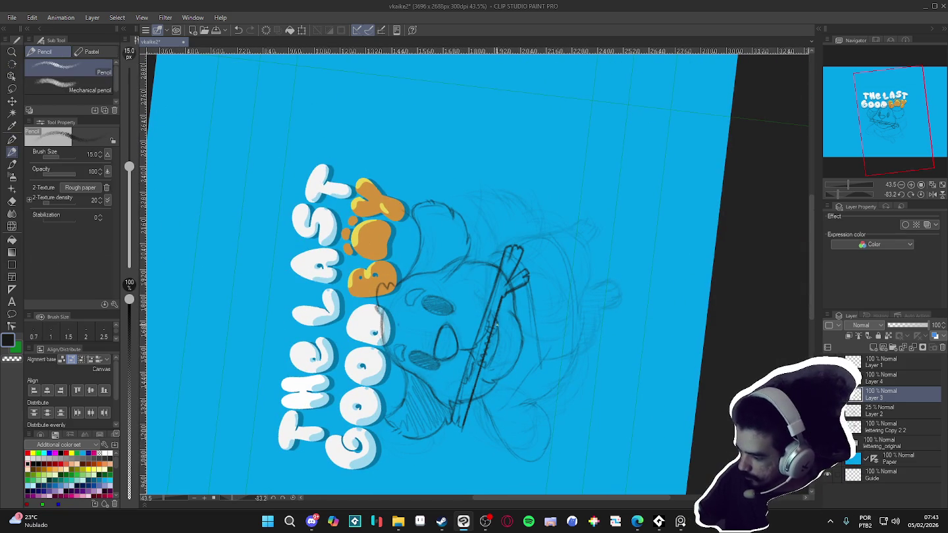
pyautogui.hotkey('ctrl', '@')
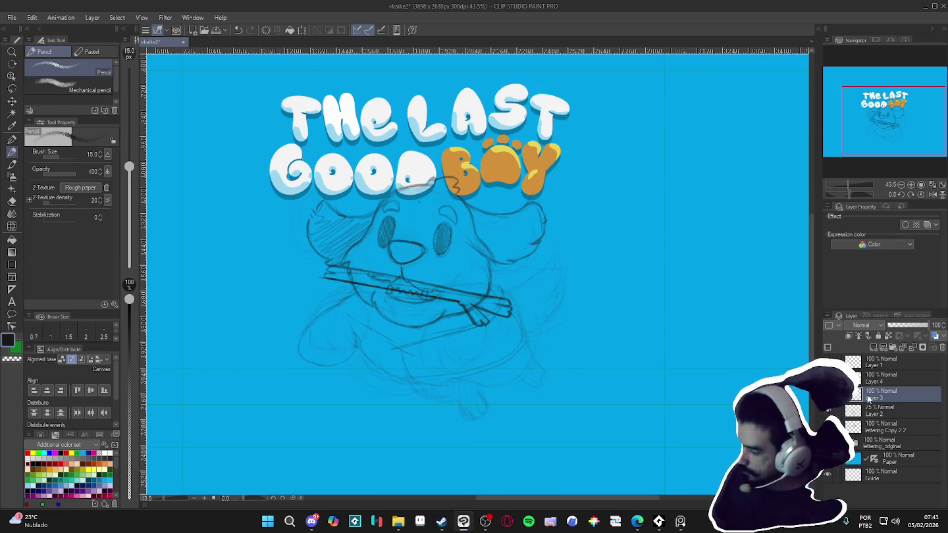
pyautogui.click(881, 378)
pyautogui.press('e')
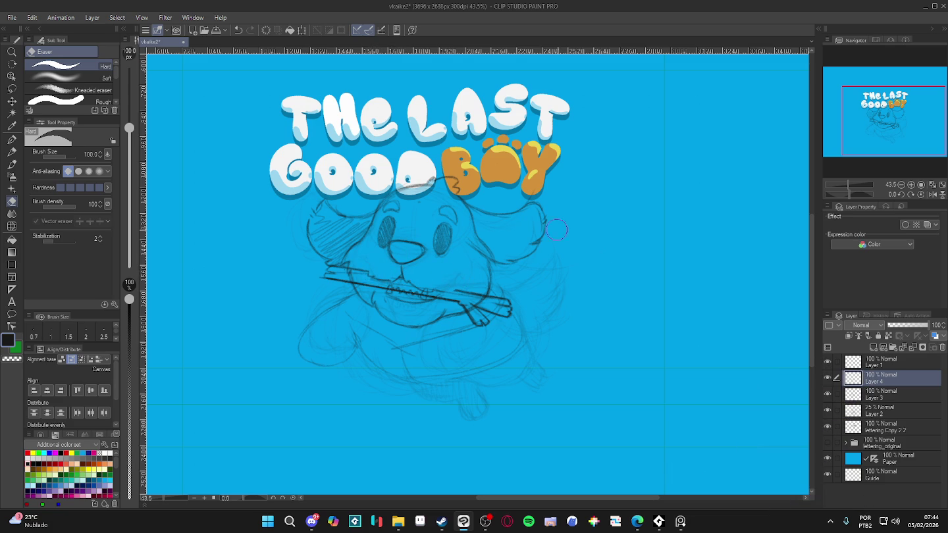
pyautogui.press('p')
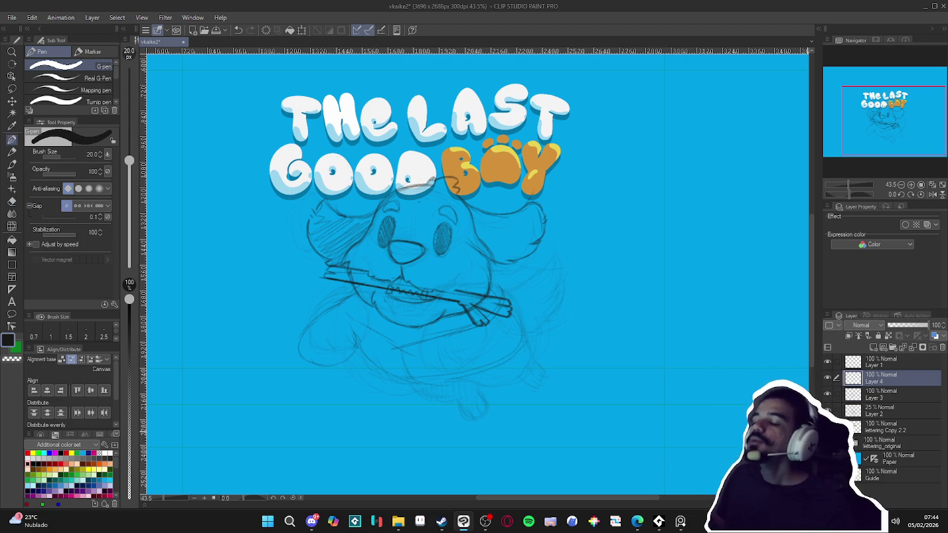
pyautogui.moveTo(663, 430); pyautogui.dragTo(704, 453)
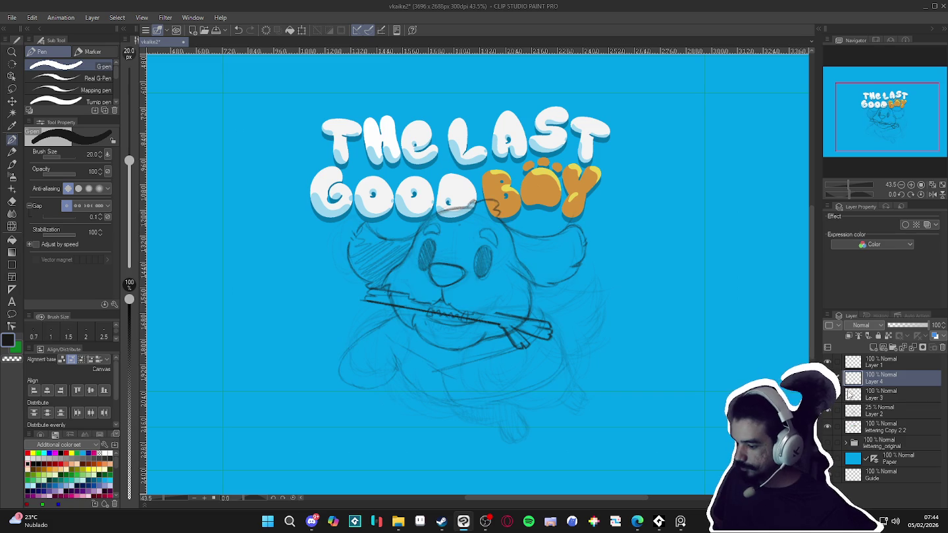
pyautogui.click(839, 395)
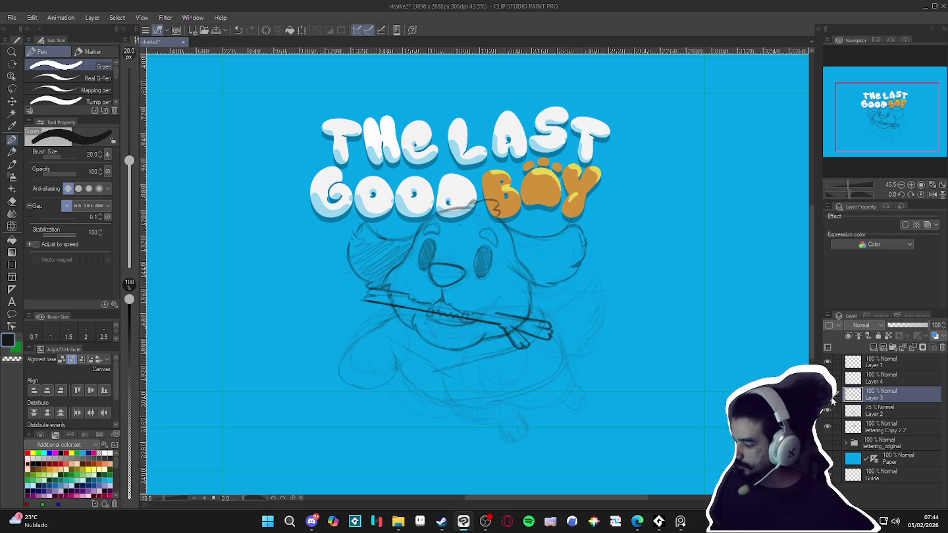
pyautogui.moveTo(635, 384)
pyautogui.mouseDown()
pyautogui.moveTo(655, 350)
pyautogui.moveTo(659, 211)
pyautogui.mouseUp()
pyautogui.press('e')
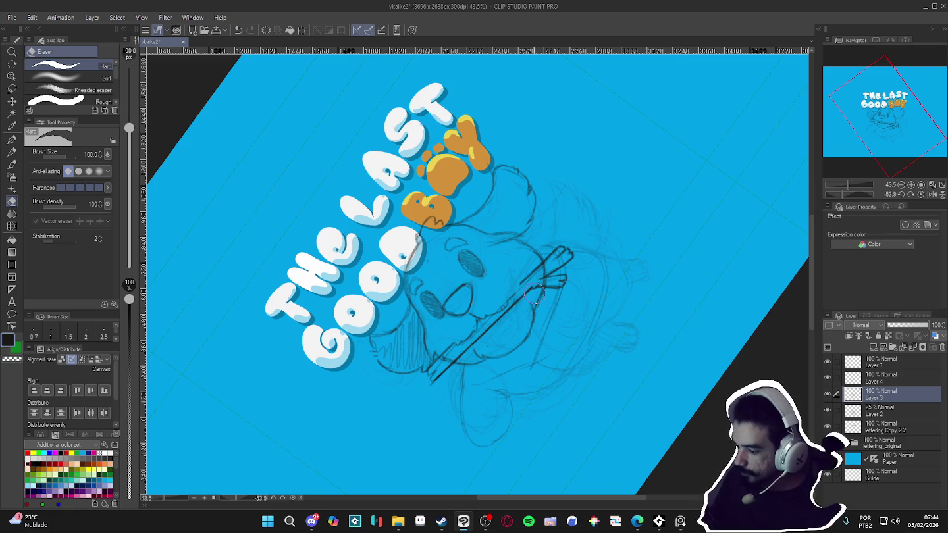
pyautogui.moveTo(518, 304); pyautogui.dragTo(499, 403)
pyautogui.press('p')
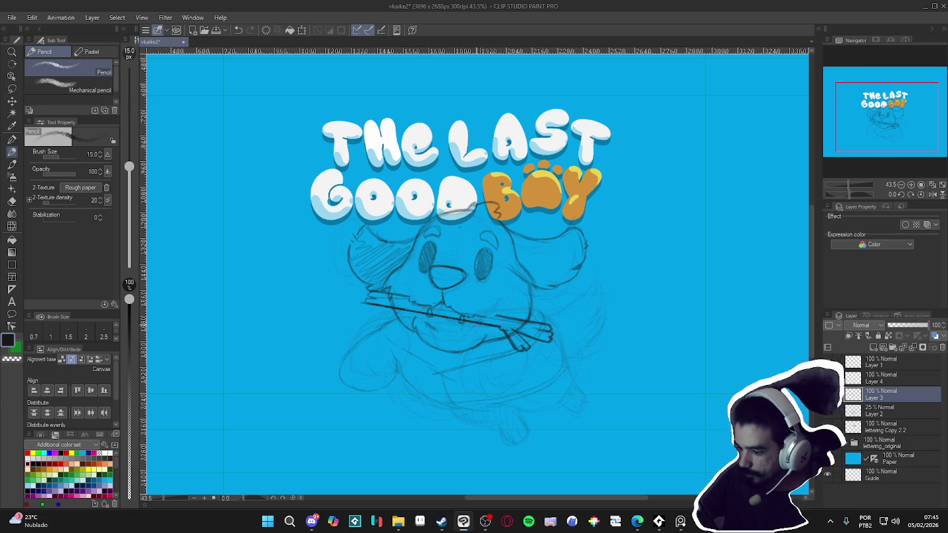
pyautogui.moveTo(473, 322); pyautogui.dragTo(439, 227)
pyautogui.press('p')
pyautogui.press('p')
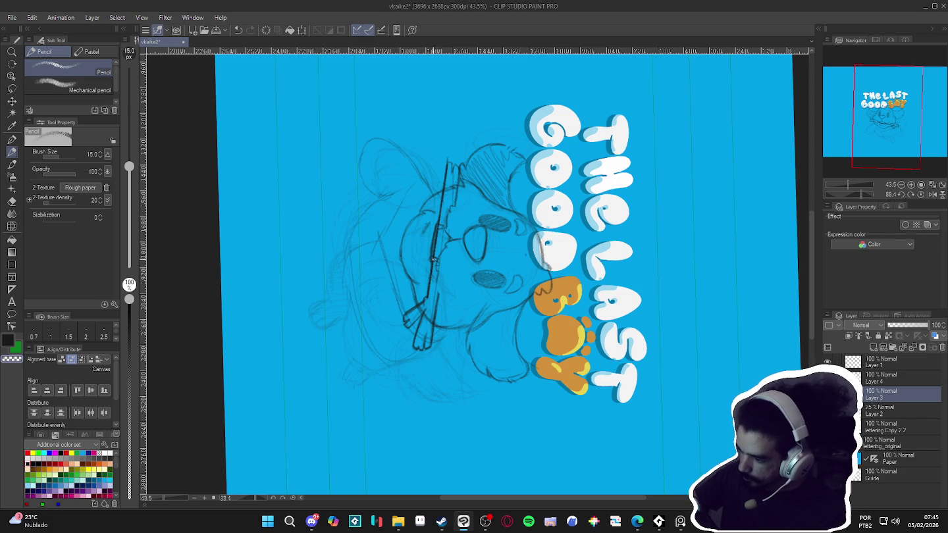
pyautogui.hotkey('alt', ']')
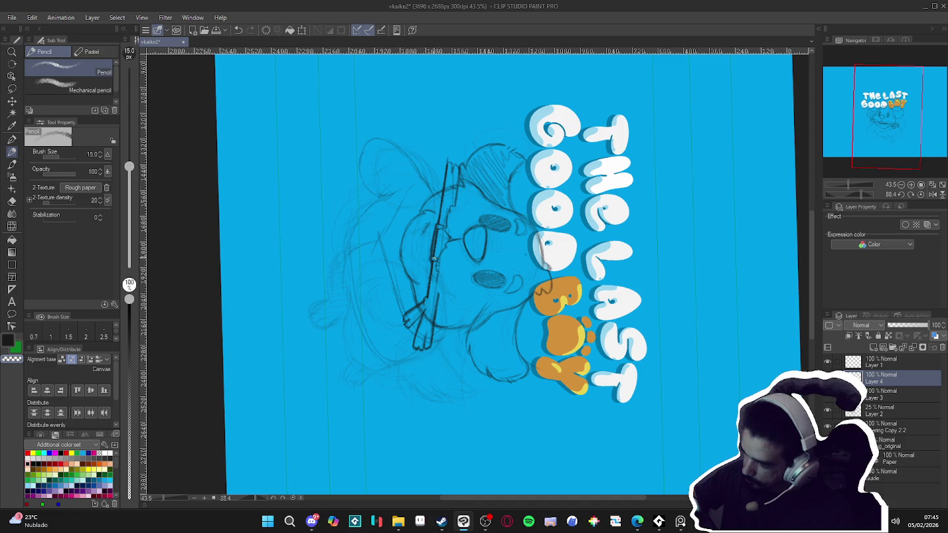
pyautogui.press('r')
pyautogui.moveTo(629, 385); pyautogui.dragTo(632, 398)
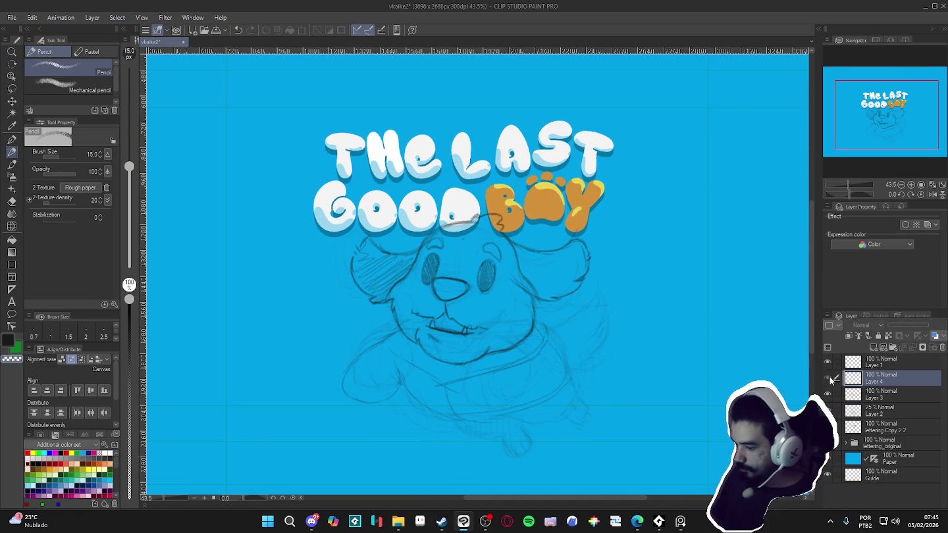
# On Layer 3, darken the Pencil line beside the dog's nose, rotating the canvas and resetting it
pyautogui.click(856, 394)
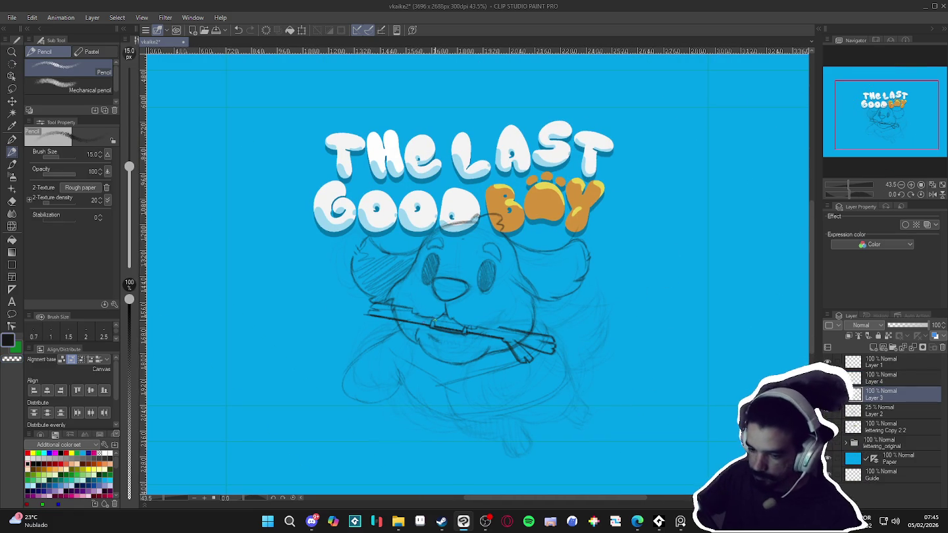
pyautogui.press('e')
pyautogui.press('p')
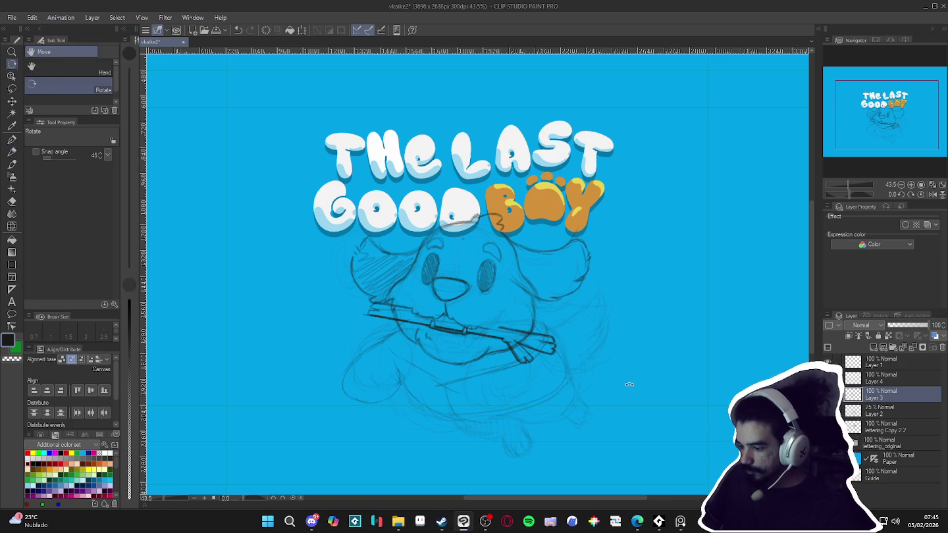
pyautogui.moveTo(615, 382); pyautogui.dragTo(628, 403)
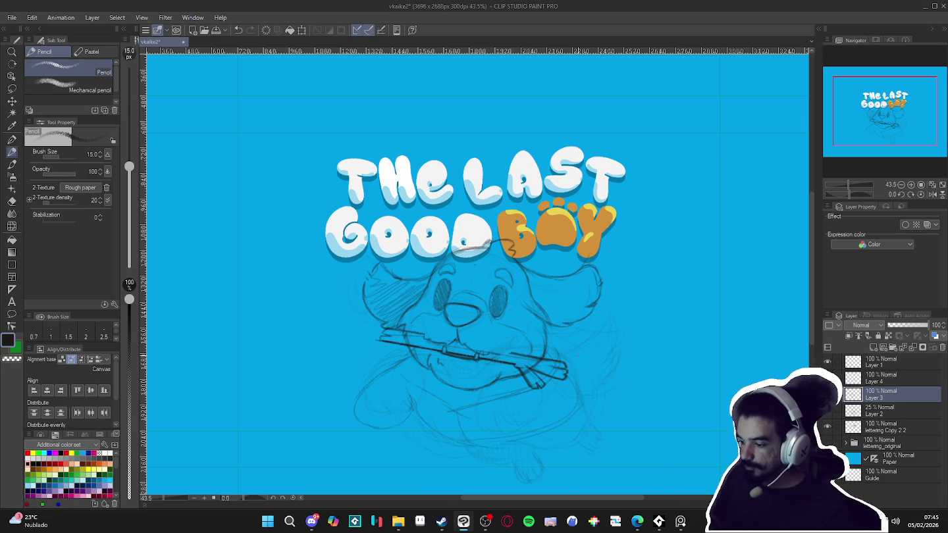
pyautogui.press('e')
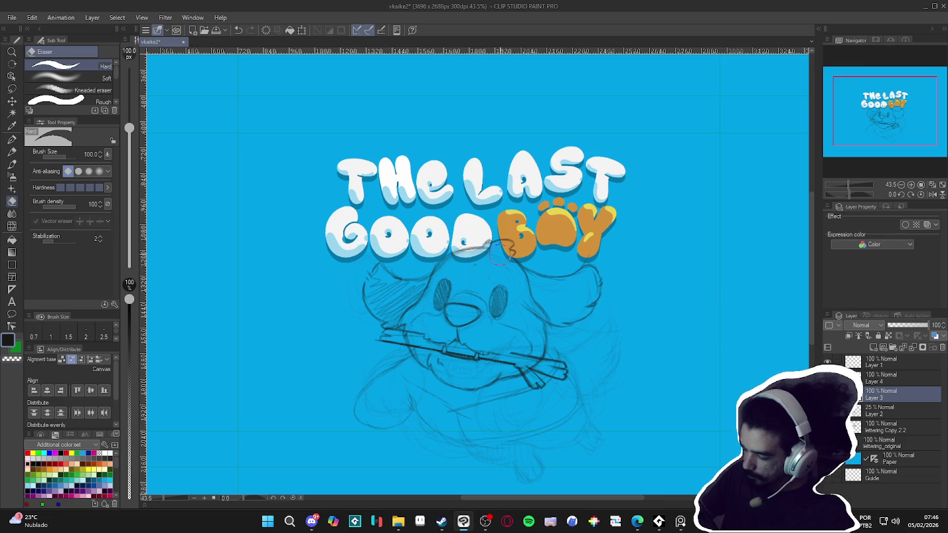
pyautogui.press('p')
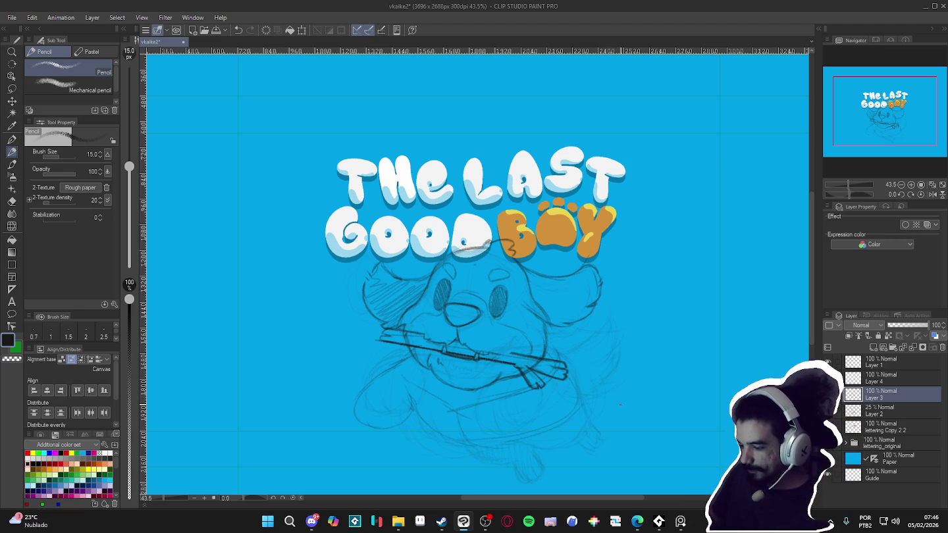
pyautogui.moveTo(622, 404)
pyautogui.mouseDown()
pyautogui.moveTo(405, 382)
pyautogui.moveTo(407, 323)
pyautogui.mouseUp()
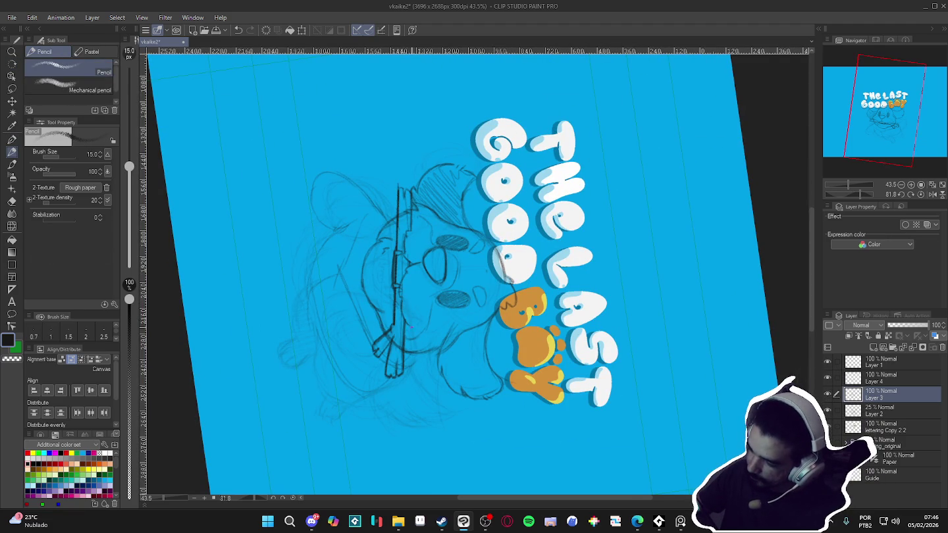
pyautogui.moveTo(450, 238)
pyautogui.mouseDown()
pyautogui.moveTo(585, 400)
pyautogui.moveTo(599, 401)
pyautogui.moveTo(581, 394)
pyautogui.moveTo(588, 419)
pyautogui.mouseUp()
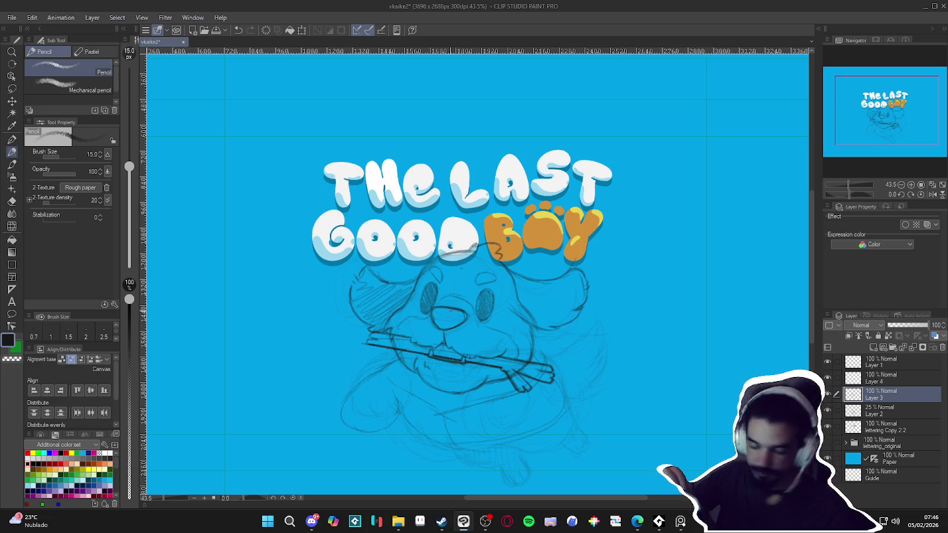
pyautogui.moveTo(435, 329)
pyautogui.mouseDown()
pyautogui.moveTo(444, 312)
pyautogui.moveTo(461, 311)
pyautogui.mouseUp()
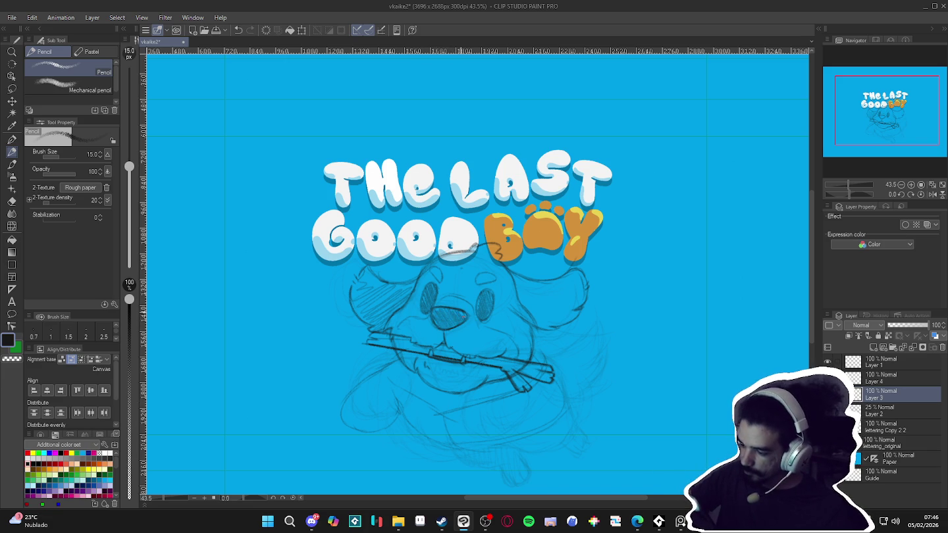
pyautogui.moveTo(678, 426); pyautogui.dragTo(650, 373)
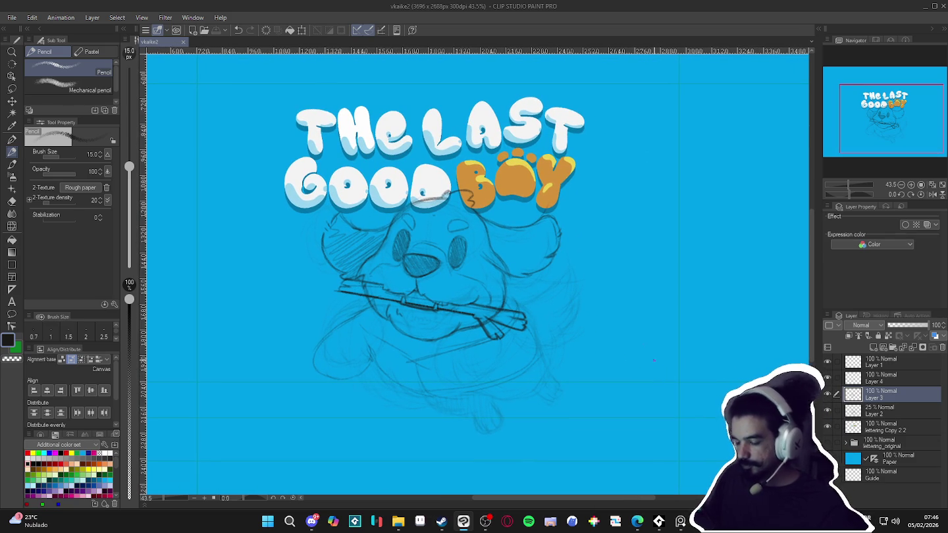
# Pencil the dog's lower body line and rounded foot on Layer 3, undoing one misplaced leg stroke
pyautogui.click(374, 351)
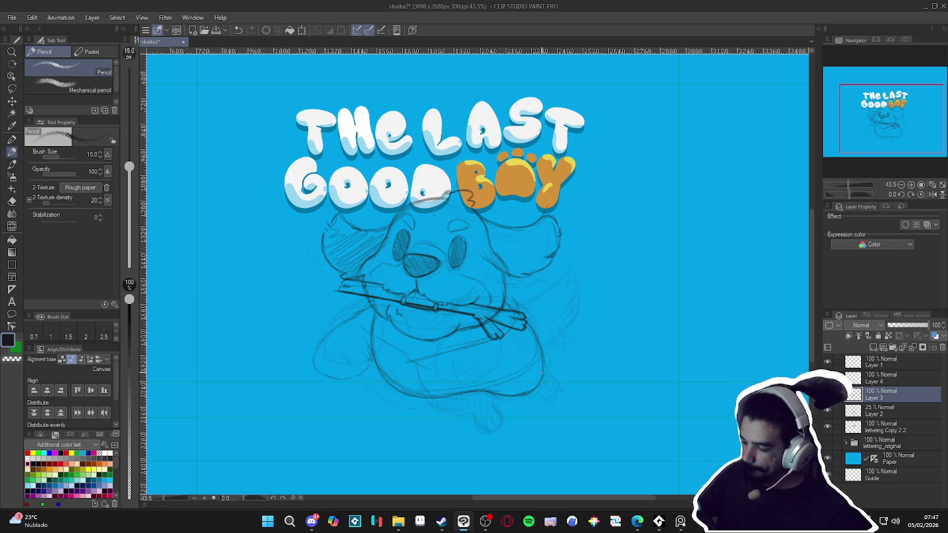
pyautogui.moveTo(526, 396); pyautogui.dragTo(528, 425)
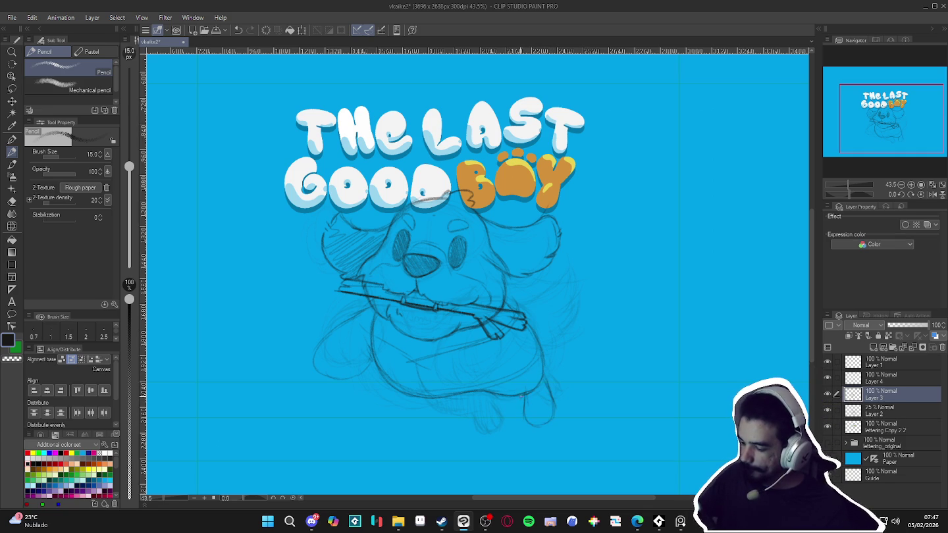
pyautogui.moveTo(523, 410); pyautogui.dragTo(535, 427)
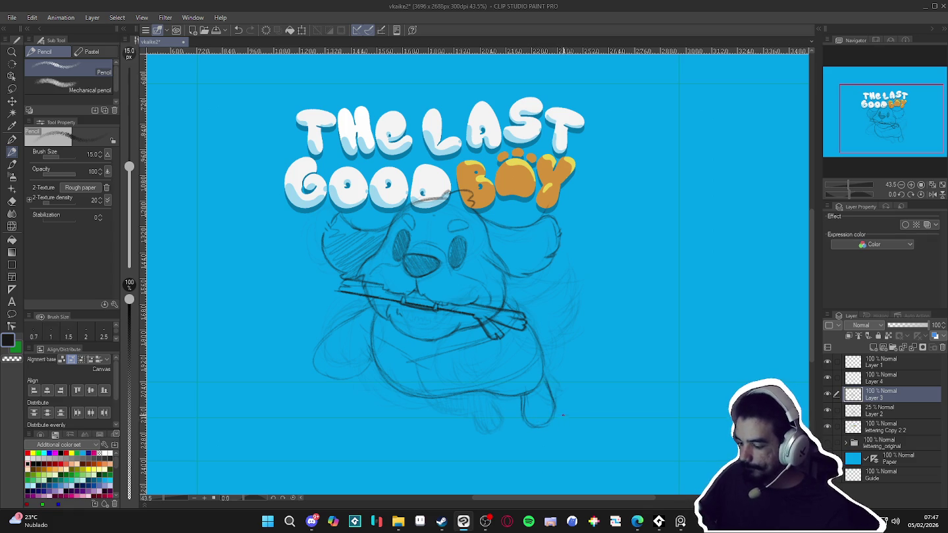
pyautogui.hotkey('ctrl', 'z')
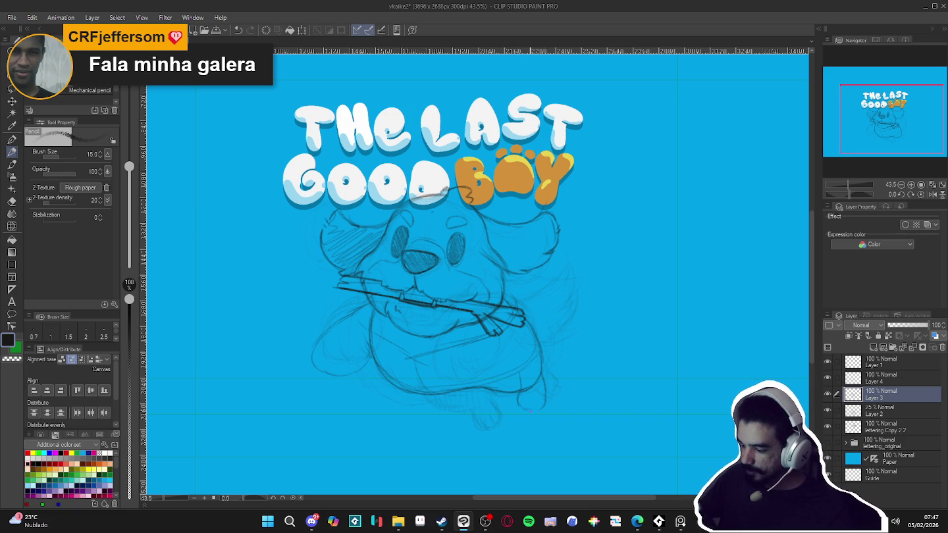
pyautogui.moveTo(517, 398); pyautogui.dragTo(545, 403)
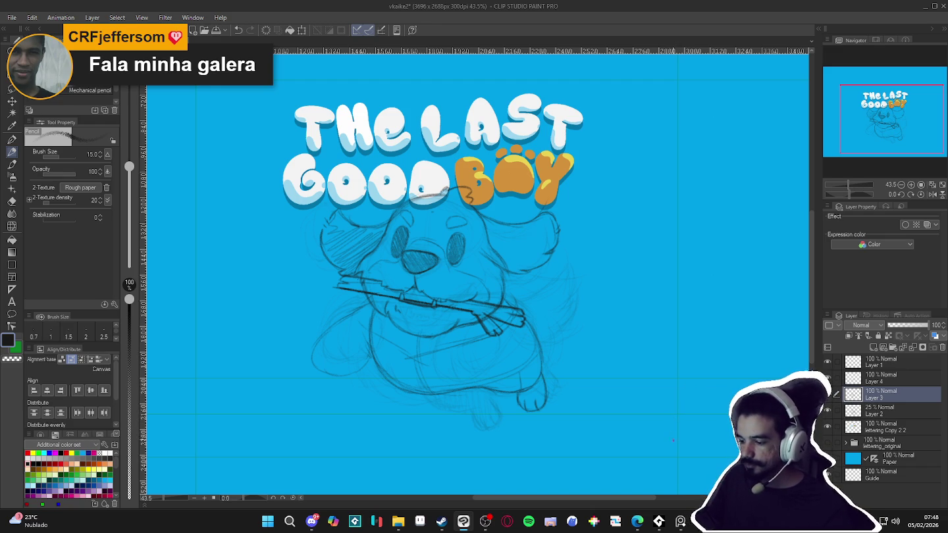
pyautogui.moveTo(654, 412); pyautogui.dragTo(657, 406)
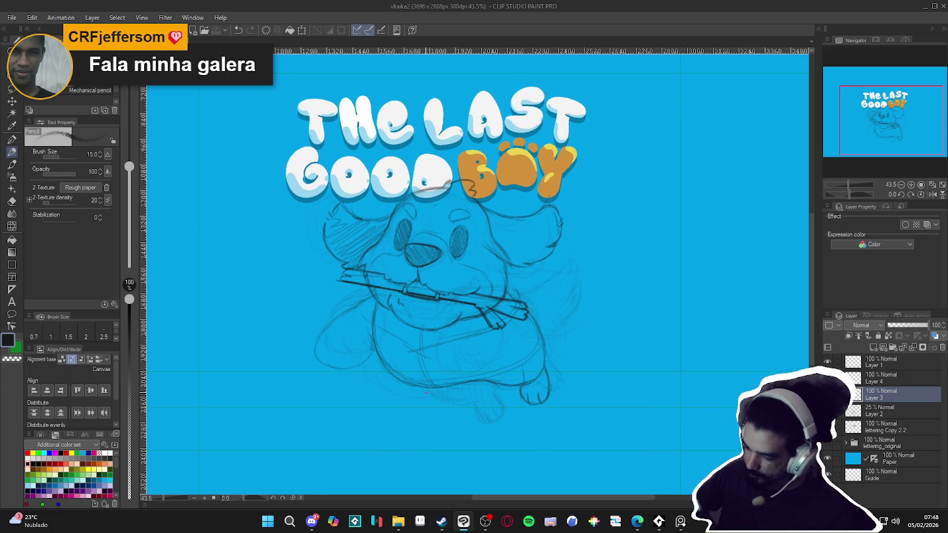
pyautogui.moveTo(417, 362); pyautogui.dragTo(450, 406)
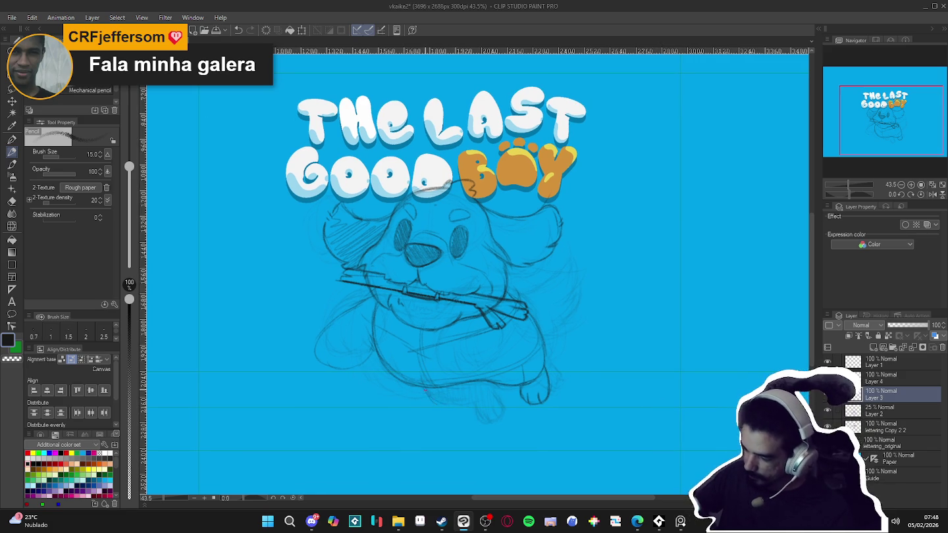
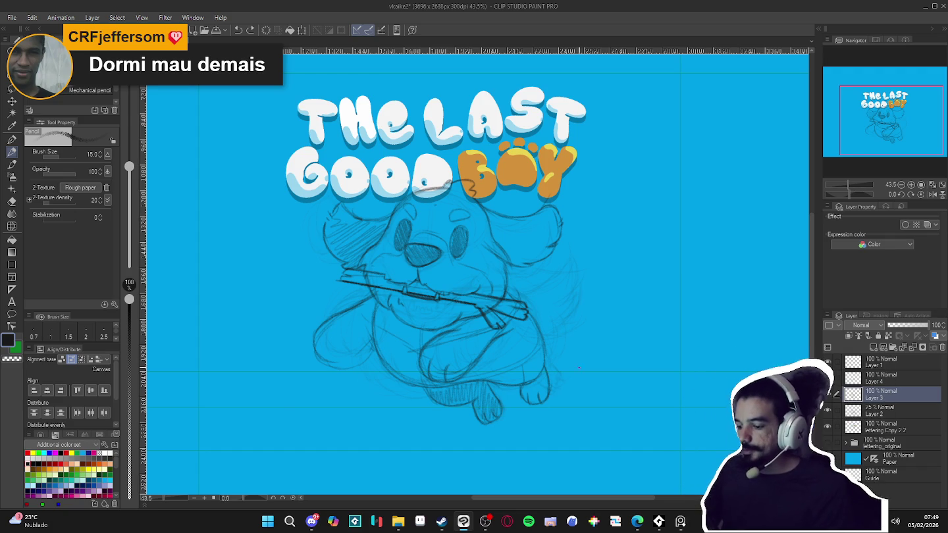
# Add a pencil stroke to the dog's body, erase part of its left outline, and sketch lines beside the head
pyautogui.moveTo(577, 381); pyautogui.dragTo(631, 370)
pyautogui.hscroll(-3, 570, 375)
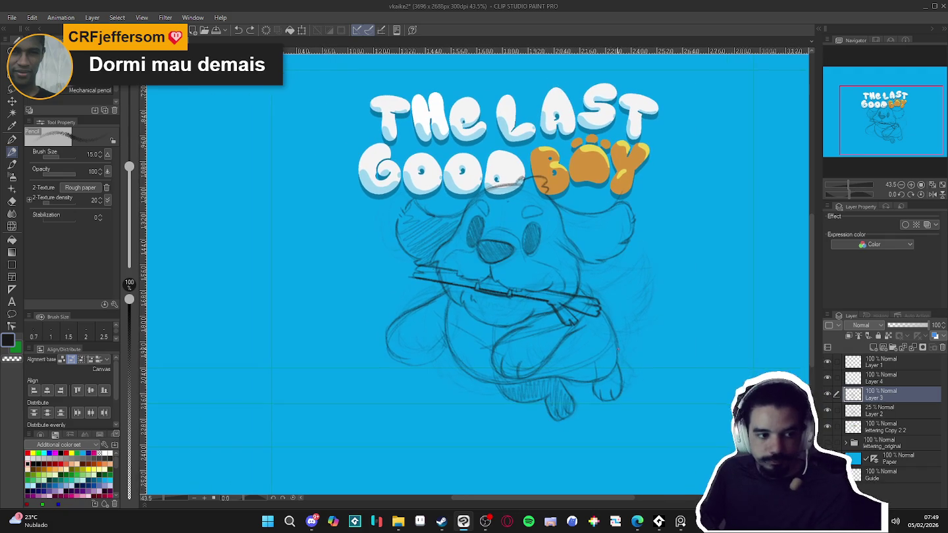
pyautogui.press('e')
pyautogui.moveTo(390, 353); pyautogui.dragTo(422, 304)
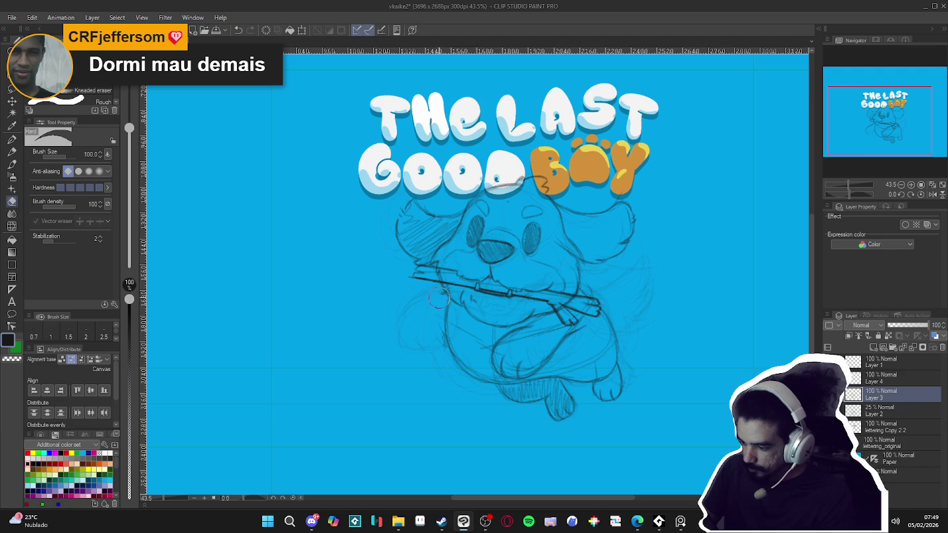
pyautogui.press('p')
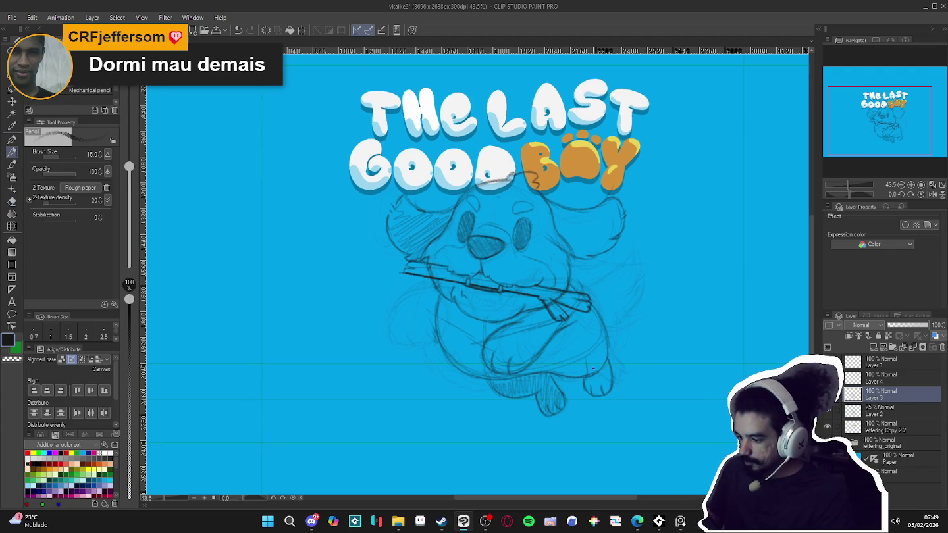
pyautogui.moveTo(623, 237); pyautogui.dragTo(642, 297)
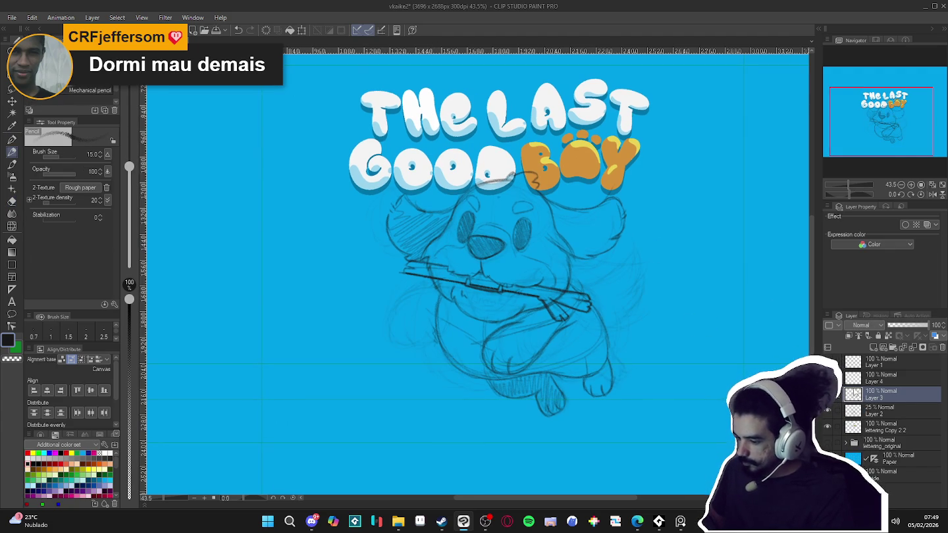
# Alternate between the kneaded eraser and pencil for further touch-ups, then undo the last stroke
pyautogui.press('e')
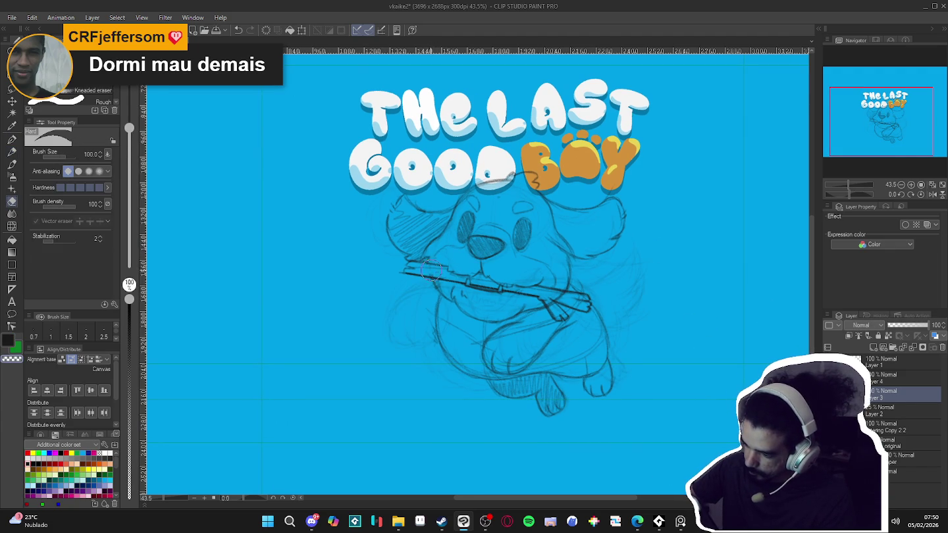
pyautogui.press('p')
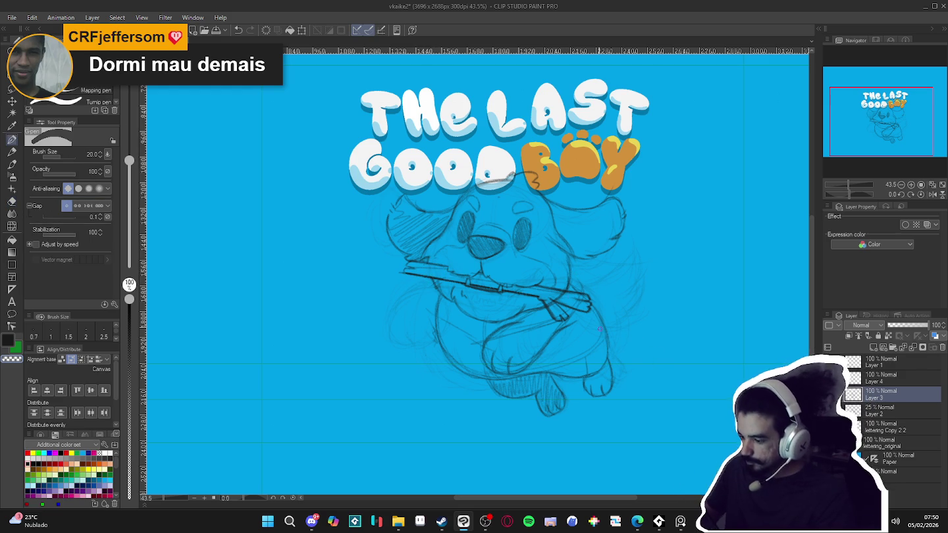
pyautogui.press('e')
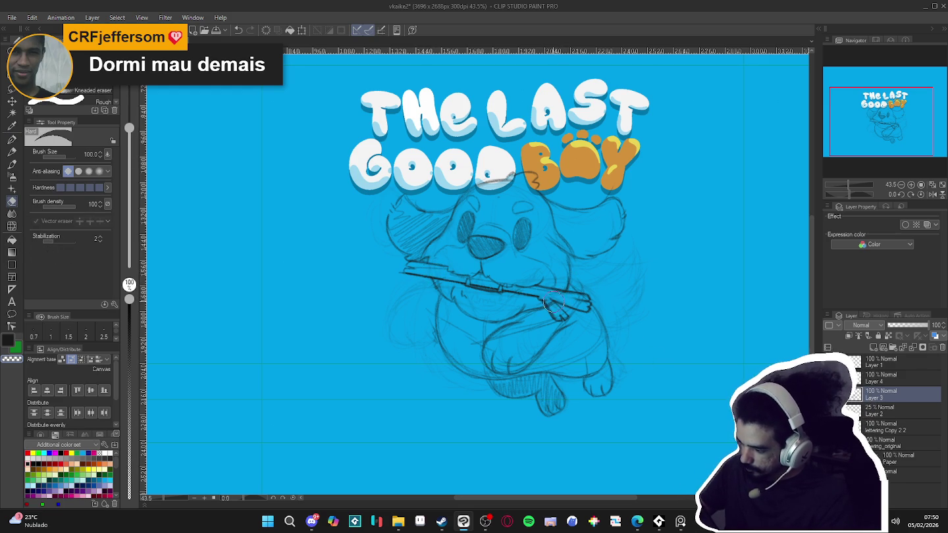
pyautogui.press('p')
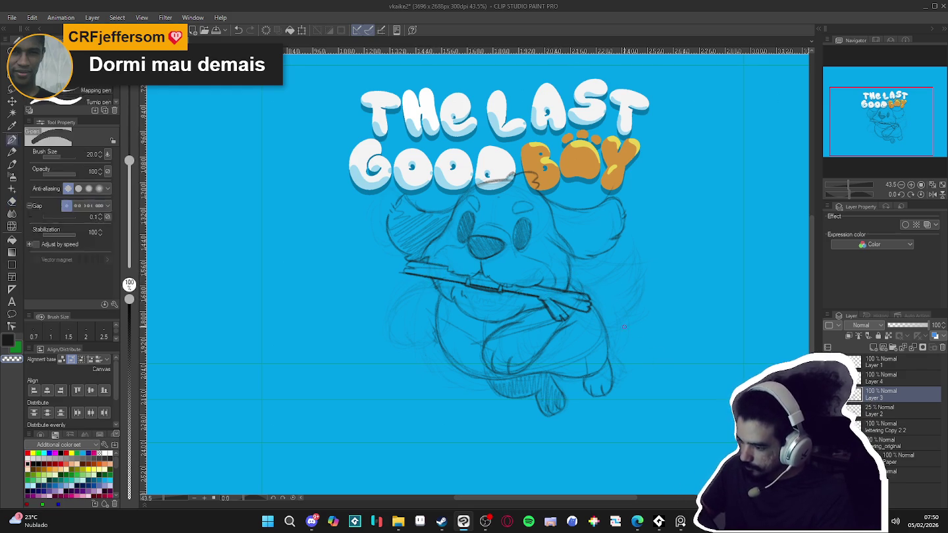
pyautogui.press('p')
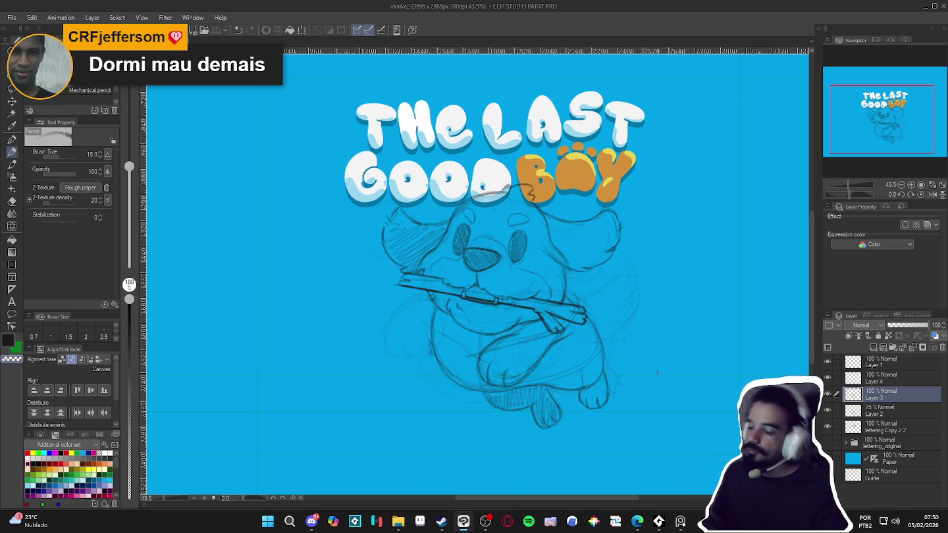
pyautogui.hotkey('ctrl', 'z')
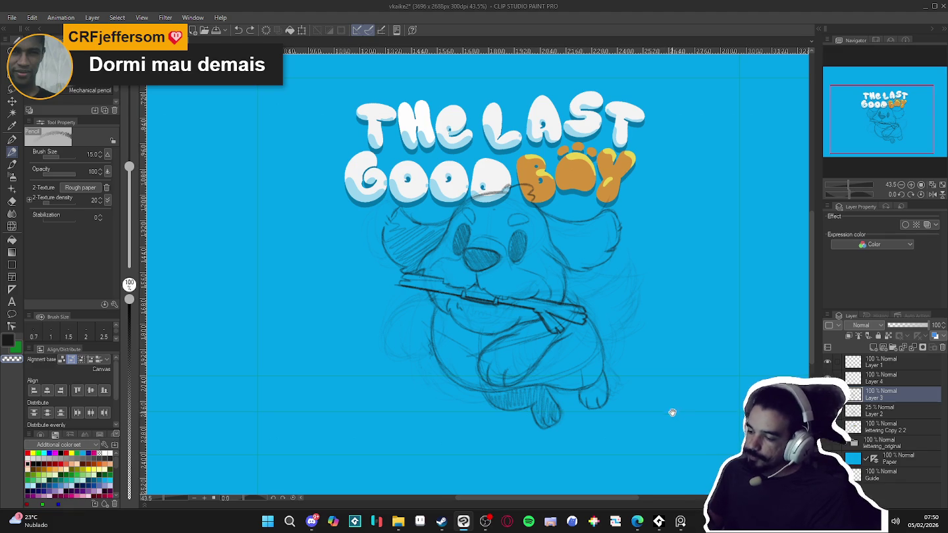
# Redraw the dog's lower-left front leg and paw in pencil, undoing missed strokes and panning as needed
pyautogui.moveTo(671, 416); pyautogui.dragTo(664, 413)
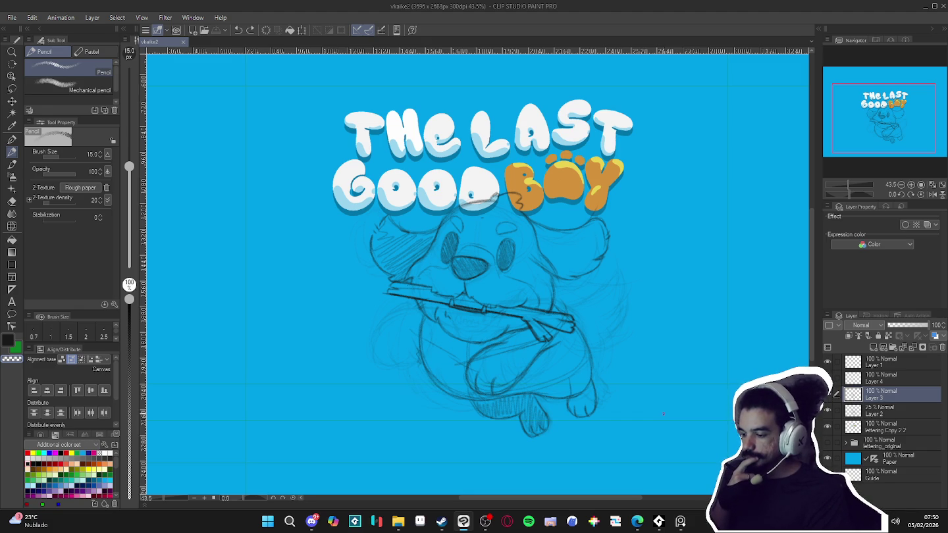
pyautogui.hotkey('ctrl', 'z')
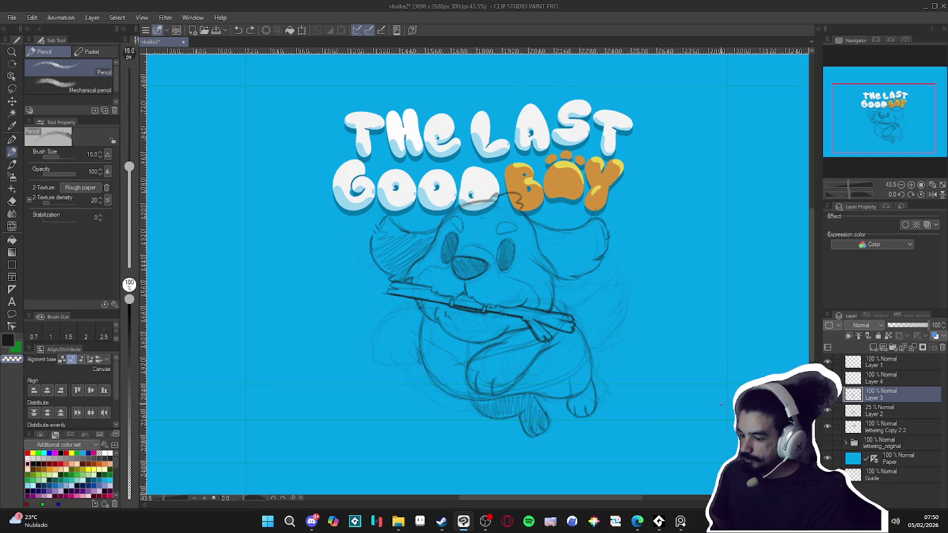
pyautogui.moveTo(474, 264); pyautogui.dragTo(484, 265)
pyautogui.moveTo(532, 360); pyautogui.dragTo(551, 350)
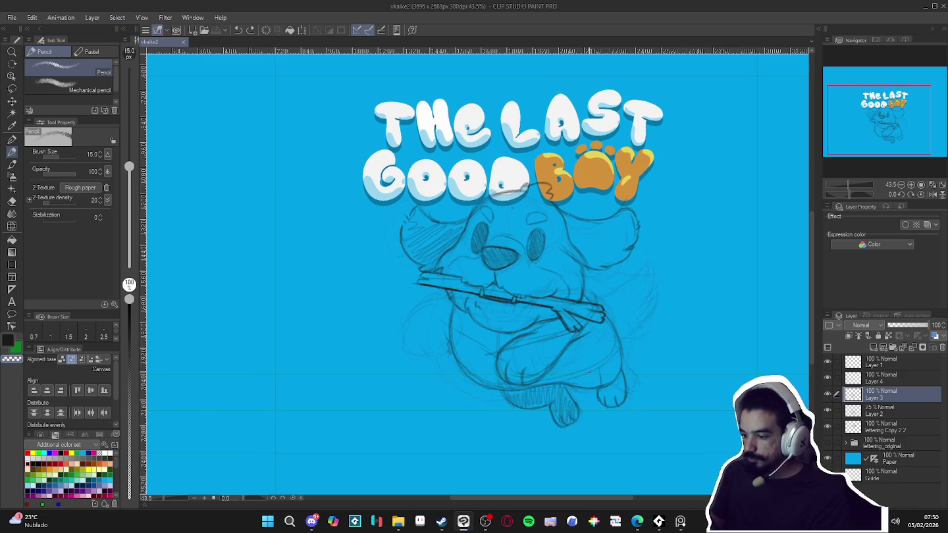
pyautogui.hotkey('ctrl', 'z')
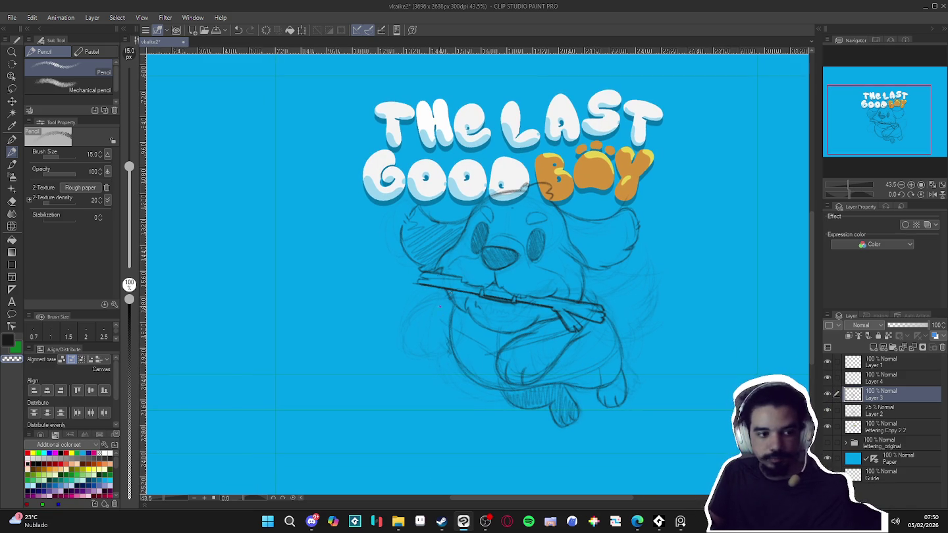
pyautogui.press('x')
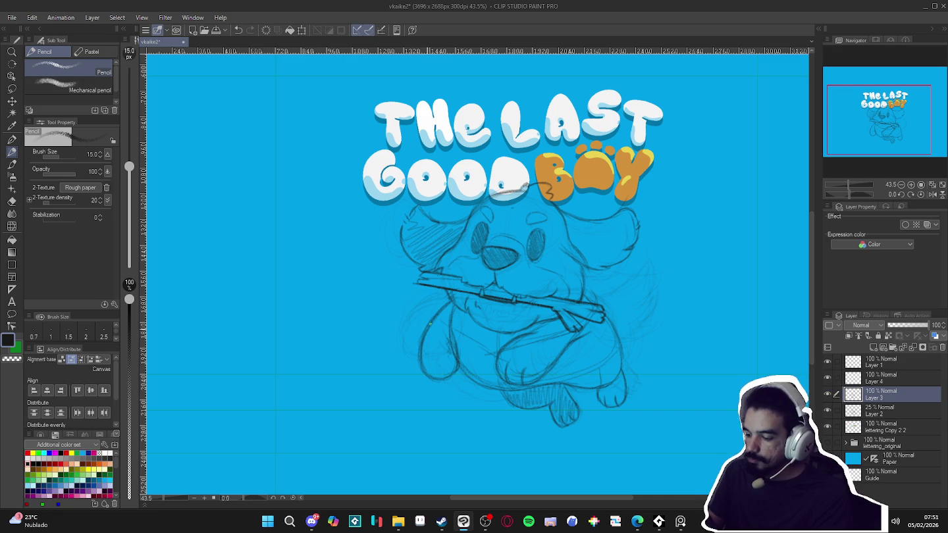
pyautogui.press('e')
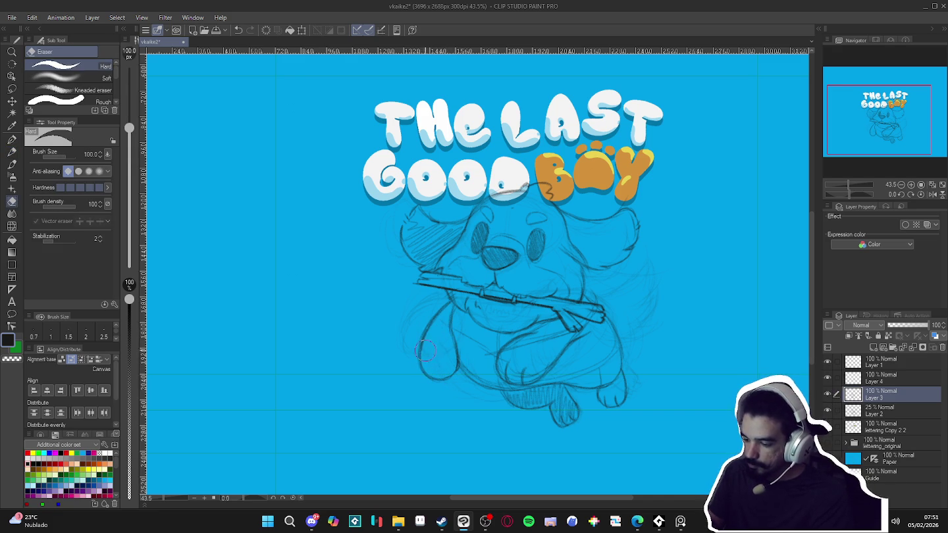
# Rework the top of the dog's head and its right-side outline in pencil, erasing stray strokes
pyautogui.press('p')
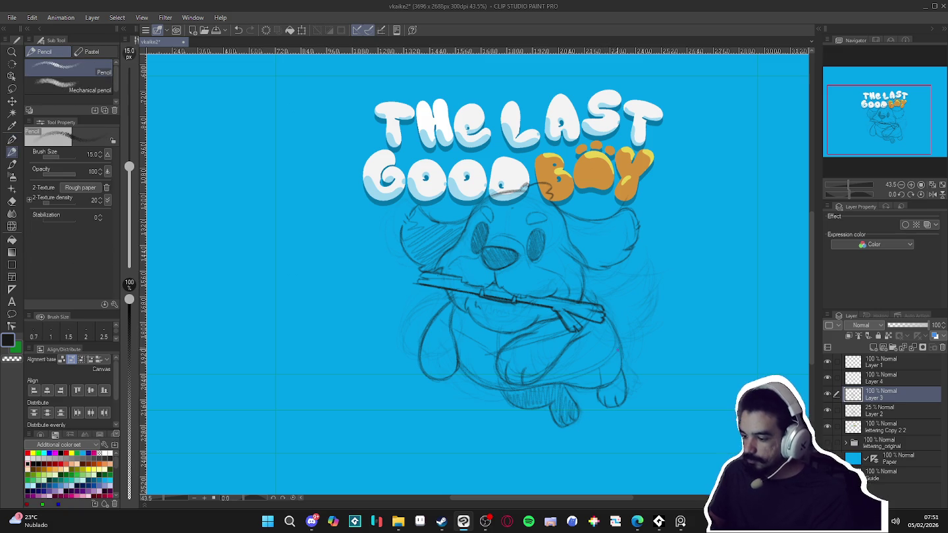
pyautogui.moveTo(590, 393); pyautogui.dragTo(585, 397)
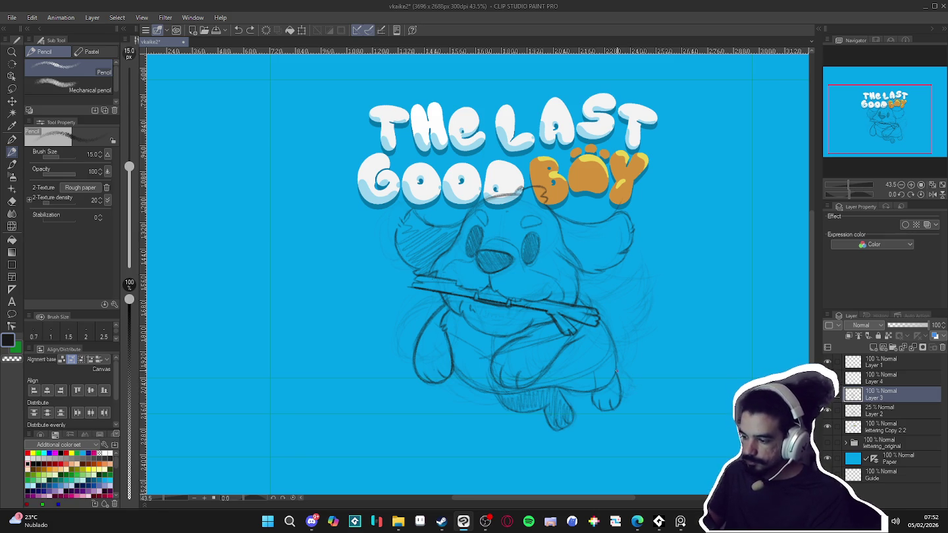
pyautogui.press('e')
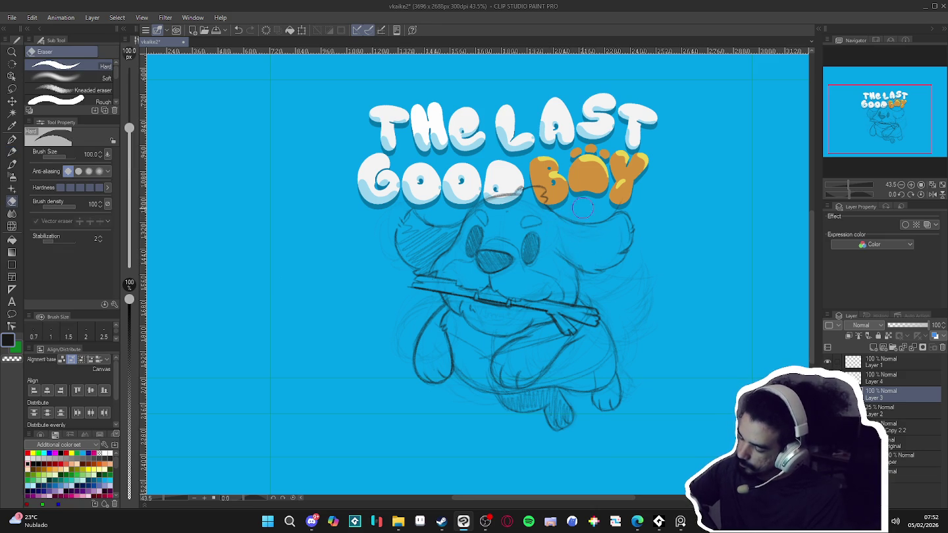
pyautogui.press('p')
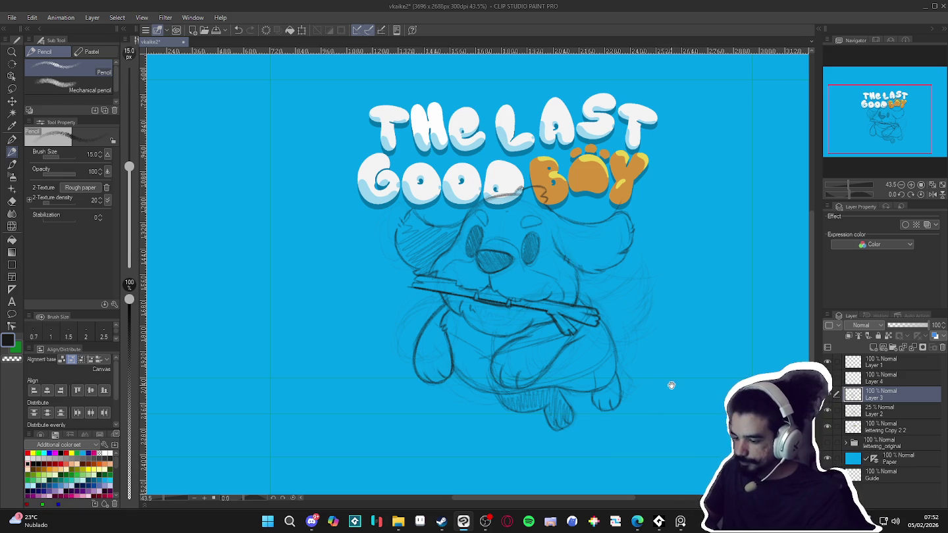
pyautogui.moveTo(672, 387); pyautogui.dragTo(679, 383)
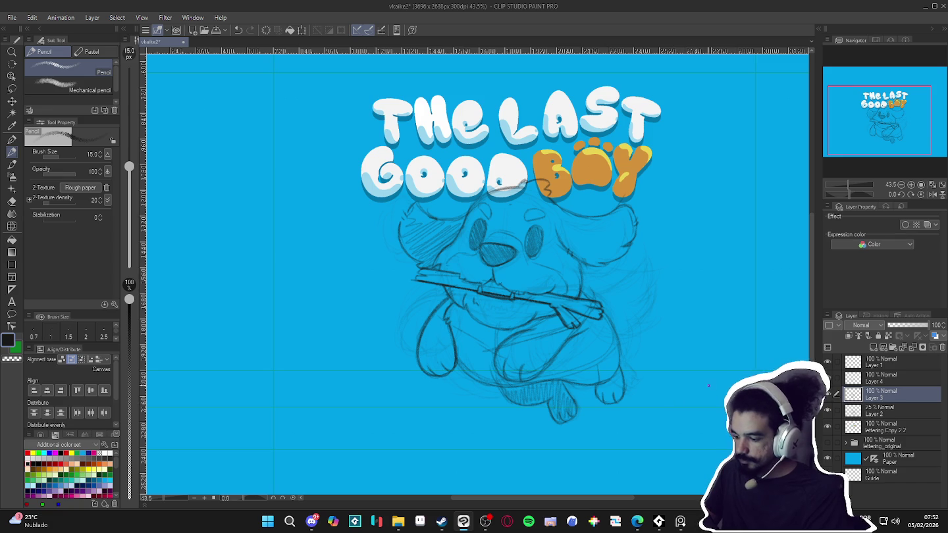
# Add a new layer above Layer 3 and sketch short strokes below the dog's body on a rotated view
pyautogui.moveTo(676, 404); pyautogui.dragTo(474, 403)
pyautogui.hotkey('ctrl', 'shift', 'n')
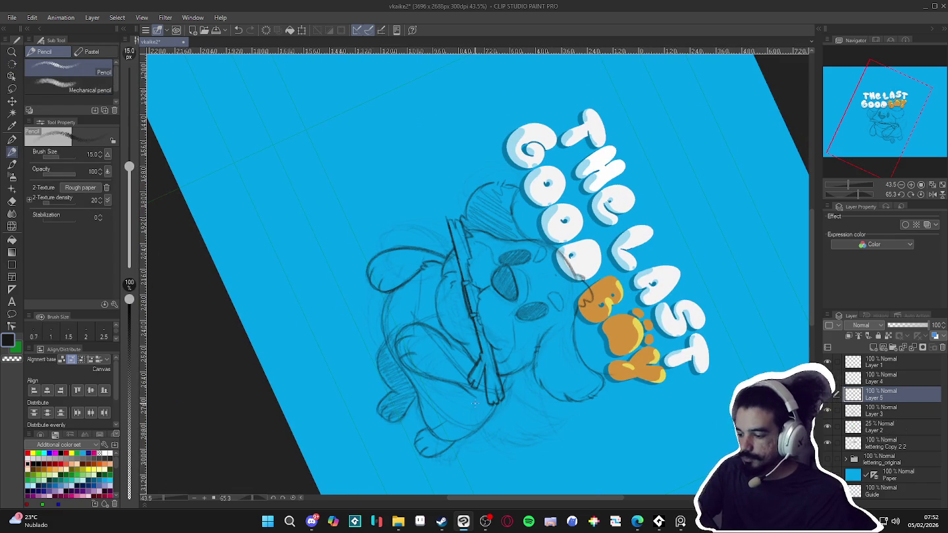
pyautogui.moveTo(475, 403); pyautogui.dragTo(441, 272)
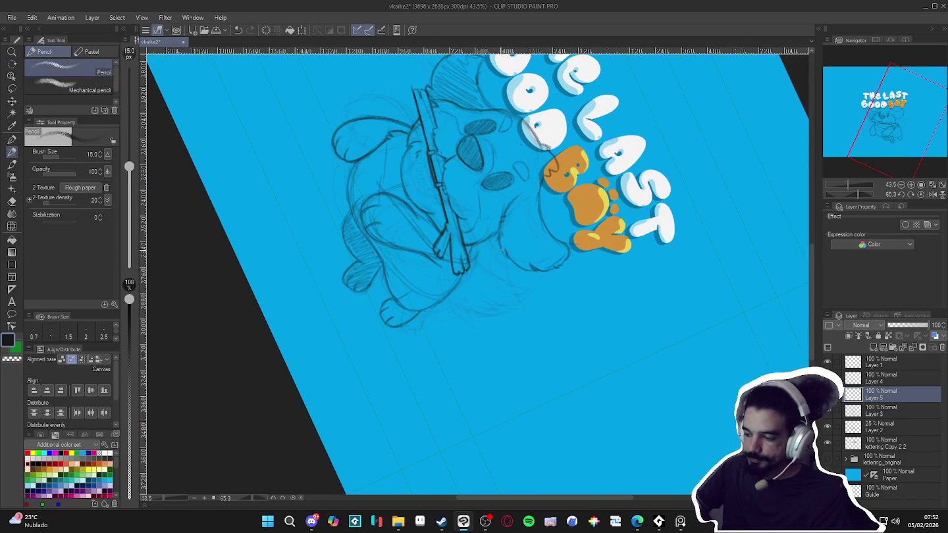
pyautogui.moveTo(567, 328); pyautogui.dragTo(499, 201)
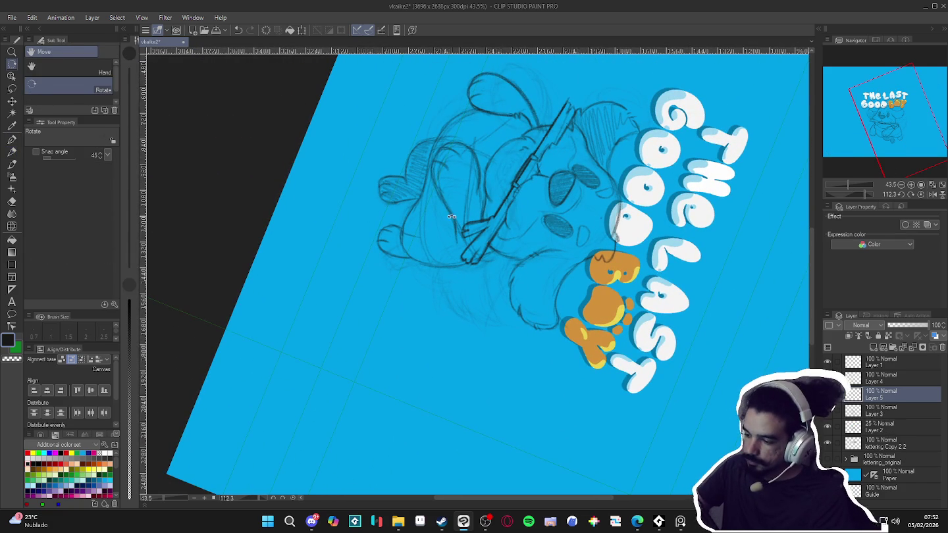
pyautogui.press('p')
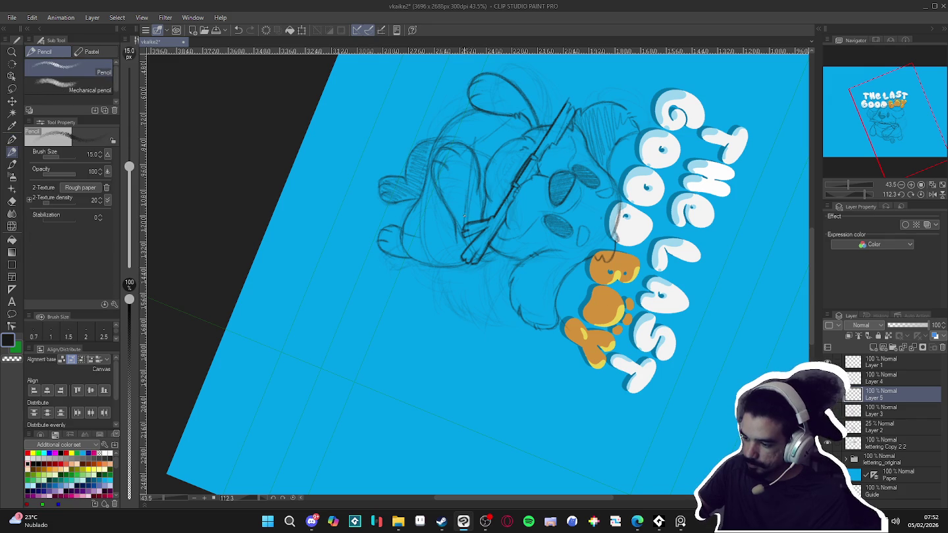
pyautogui.moveTo(433, 268); pyautogui.dragTo(441, 314)
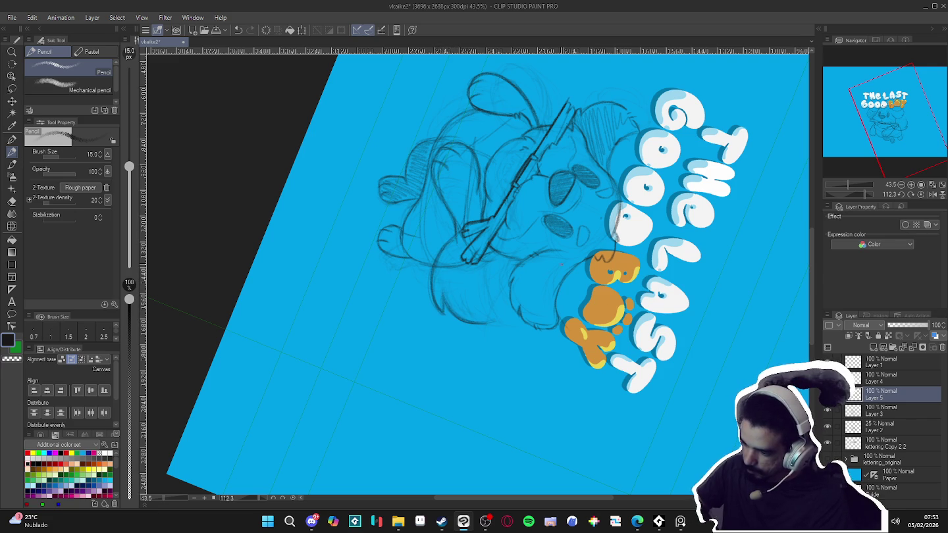
# Rotate the canvas further to check the sketch, then reset the rotation to upright
pyautogui.press('r')
pyautogui.moveTo(546, 273)
pyautogui.mouseDown()
pyautogui.moveTo(609, 297)
pyautogui.moveTo(517, 261)
pyautogui.mouseUp()
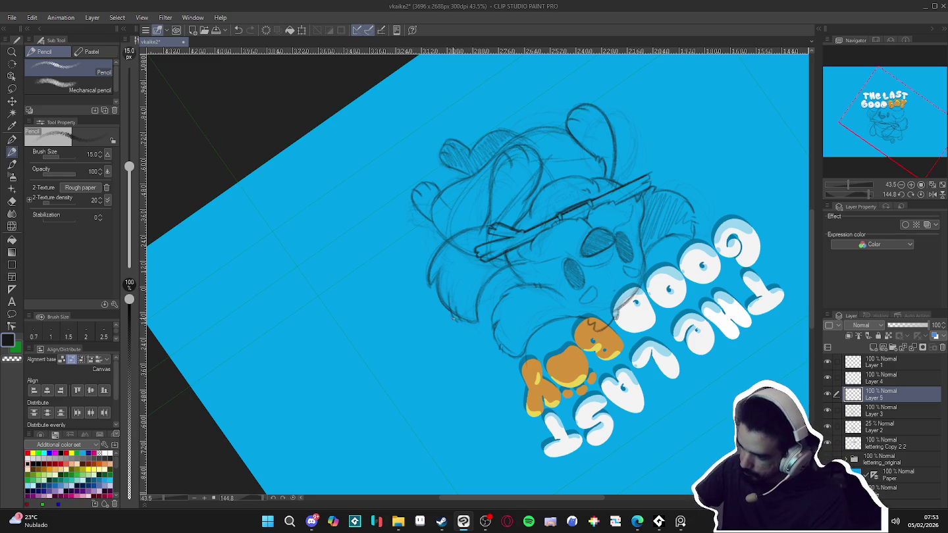
pyautogui.press('r')
pyautogui.moveTo(459, 319); pyautogui.dragTo(553, 154)
pyautogui.hotkey('ctrl', '0')
pyautogui.press('e')
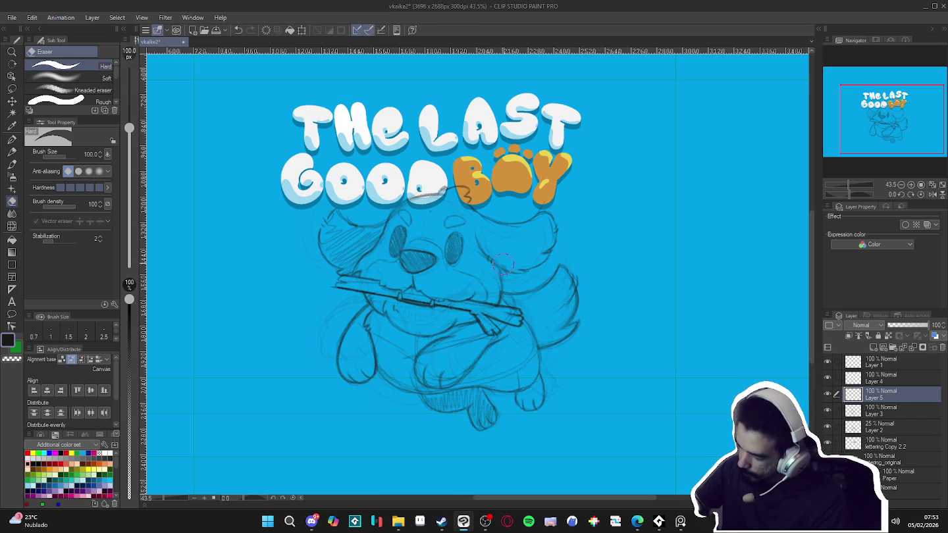
# Erase stray strokes and redraw the dog's lower body lines in pencil
pyautogui.press('p')
pyautogui.moveTo(619, 374); pyautogui.dragTo(638, 377)
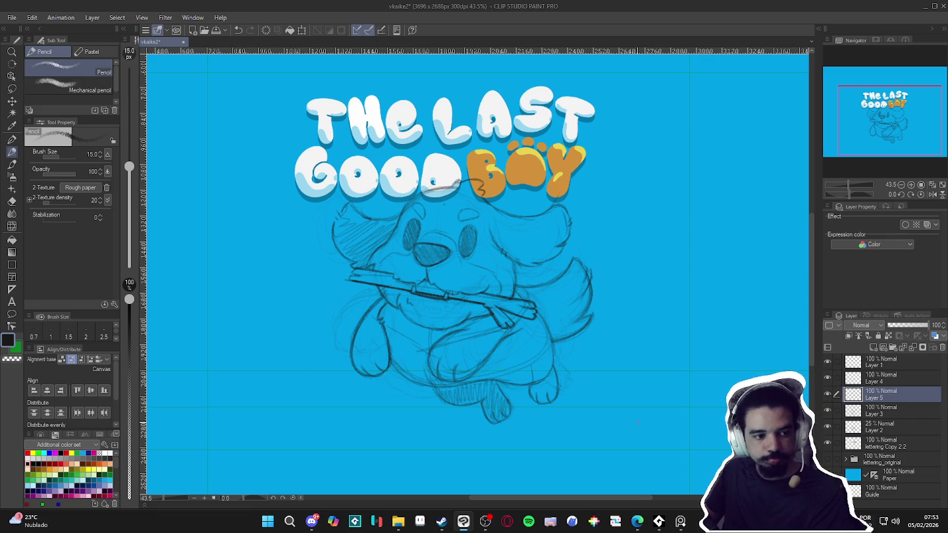
pyautogui.press('p')
pyautogui.press('p')
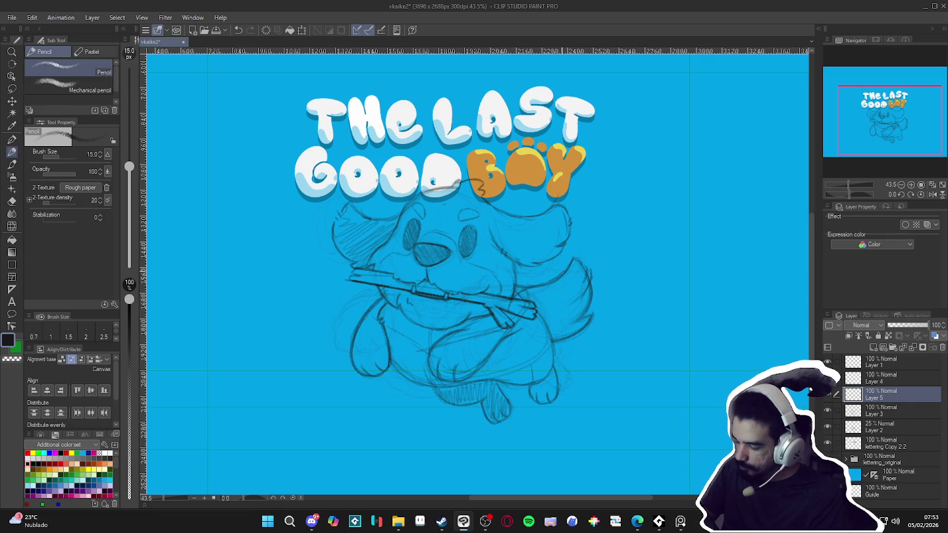
pyautogui.press('e')
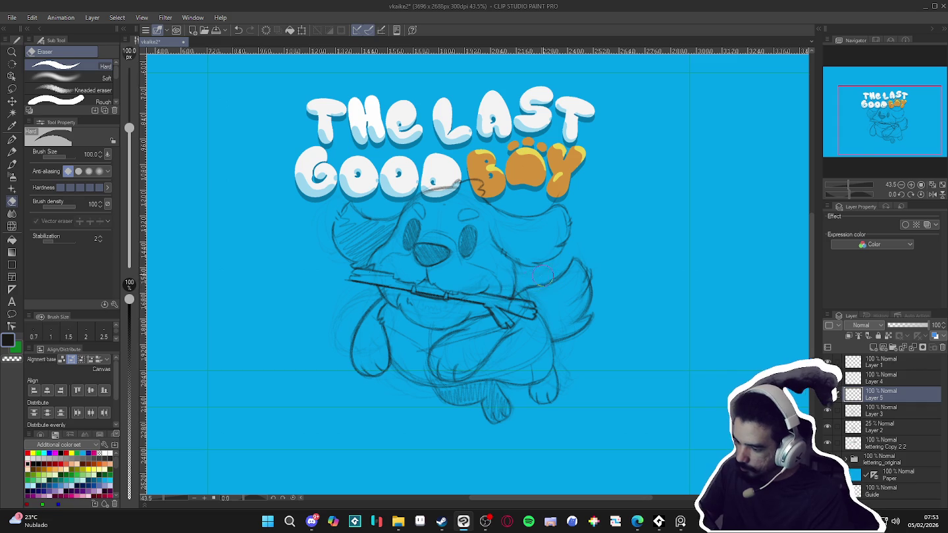
pyautogui.press('p')
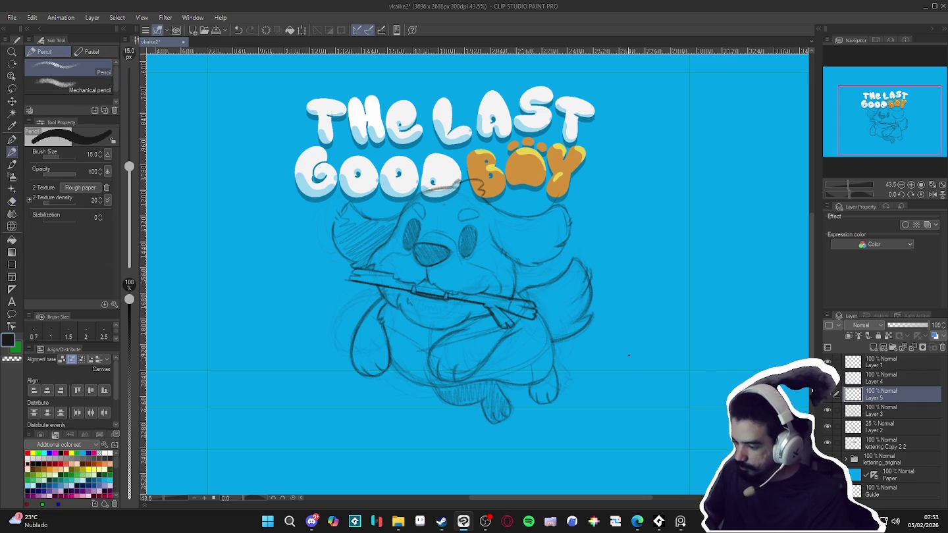
# Define the dog's hind foot on a rotated, flipped view, then reset the rotation upright
pyautogui.moveTo(633, 350); pyautogui.dragTo(463, 356)
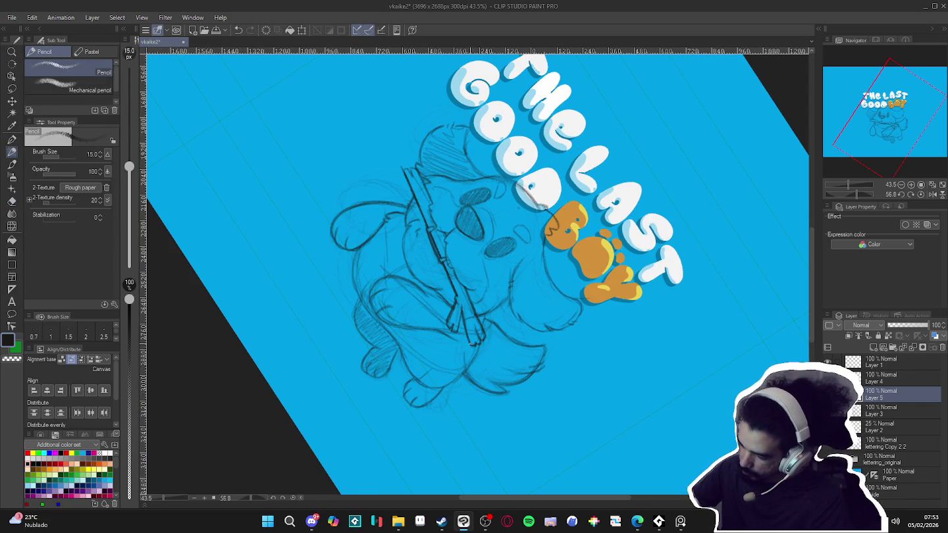
pyautogui.press('e')
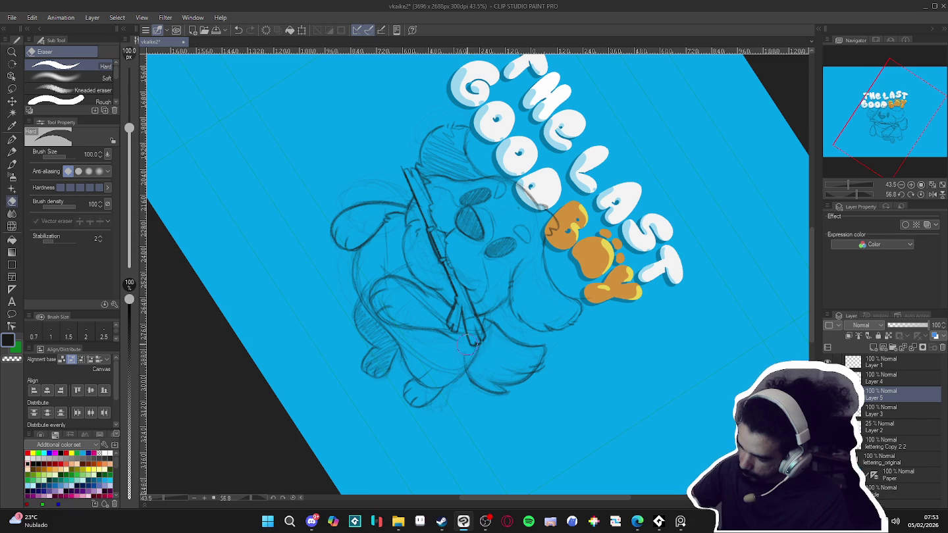
pyautogui.press('p')
pyautogui.press('r')
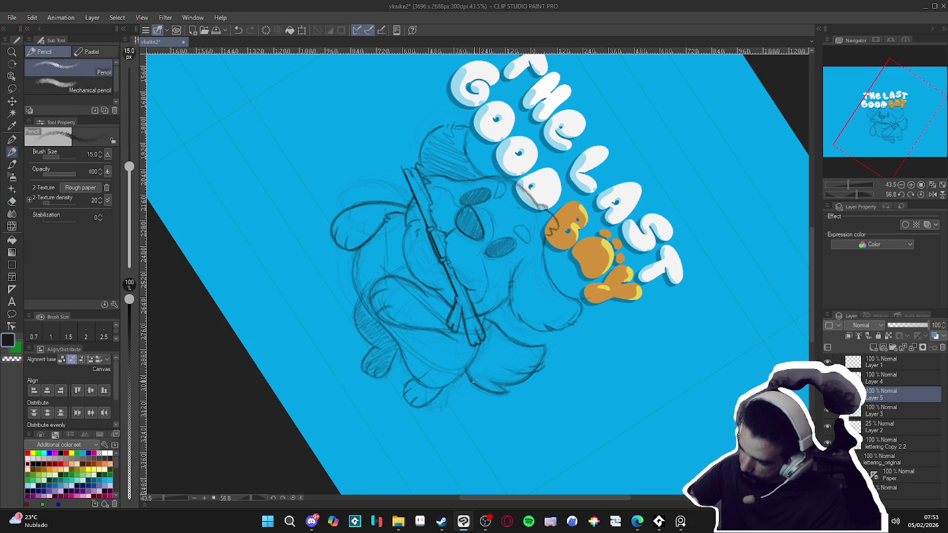
pyautogui.doubleClick(654, 214)
pyautogui.press('p')
pyautogui.moveTo(624, 364); pyautogui.dragTo(646, 398)
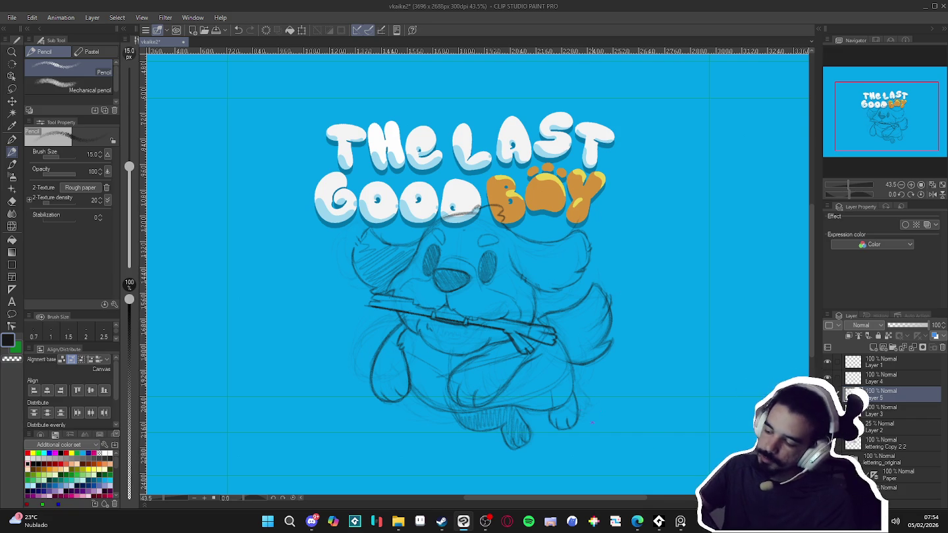
pyautogui.press('m')
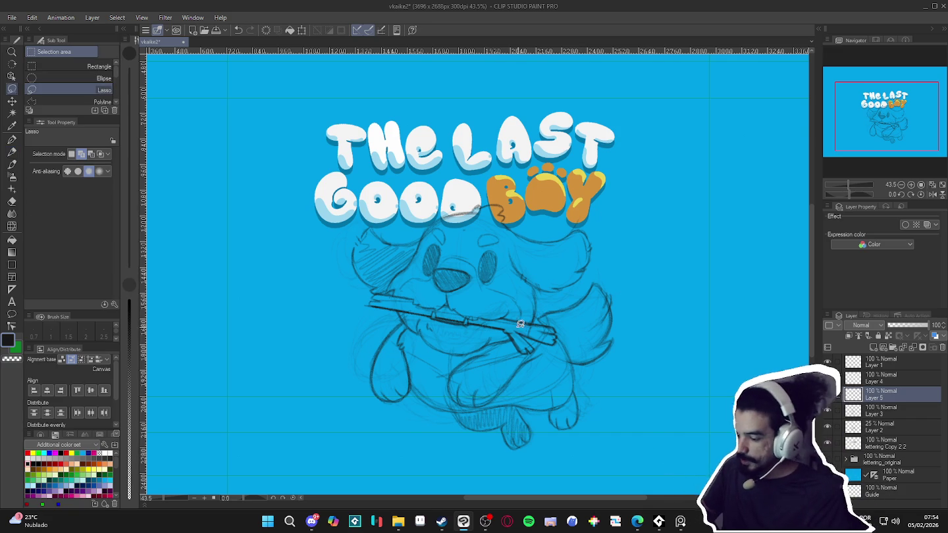
# Lasso the dog's right-side fur and ear, shift it slightly left, and deselect
pyautogui.moveTo(639, 304); pyautogui.dragTo(521, 320)
pyautogui.hotkey('ctrl', 't')
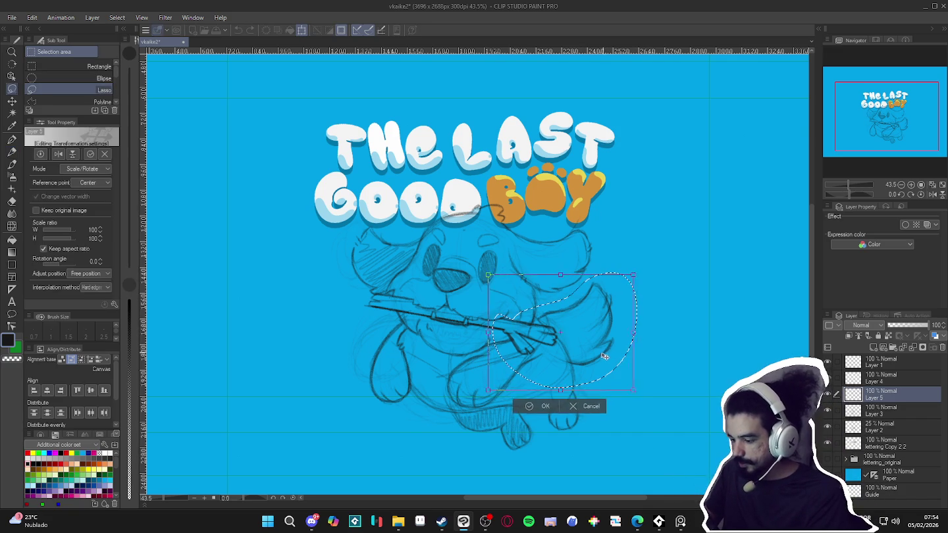
pyautogui.moveTo(600, 359); pyautogui.dragTo(568, 389)
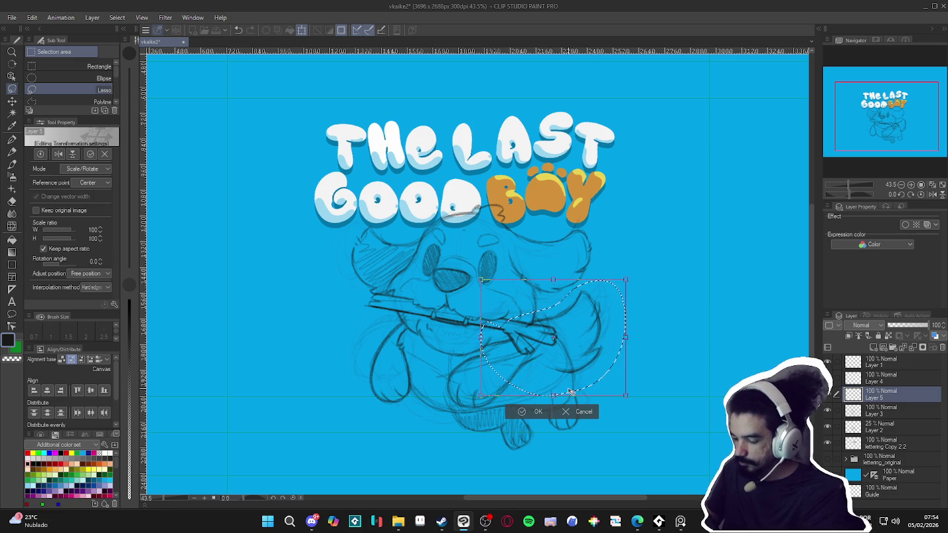
pyautogui.press('Return')
pyautogui.press('e')
pyautogui.hotkey('ctrl', 'd')
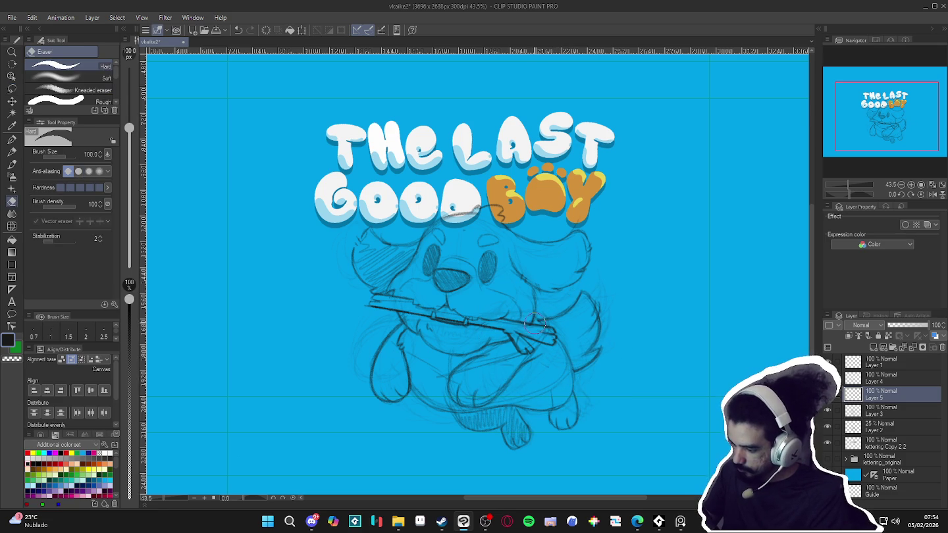
# Tidy the surrounding sketch lines with pencil and eraser, toggling the sketch layer to compare
pyautogui.press('p')
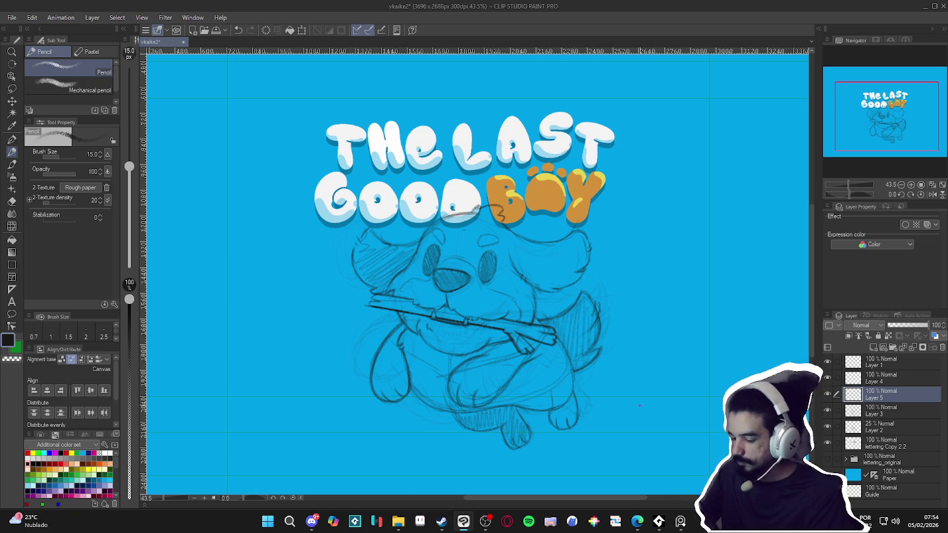
pyautogui.scroll(-1, 534, 350)
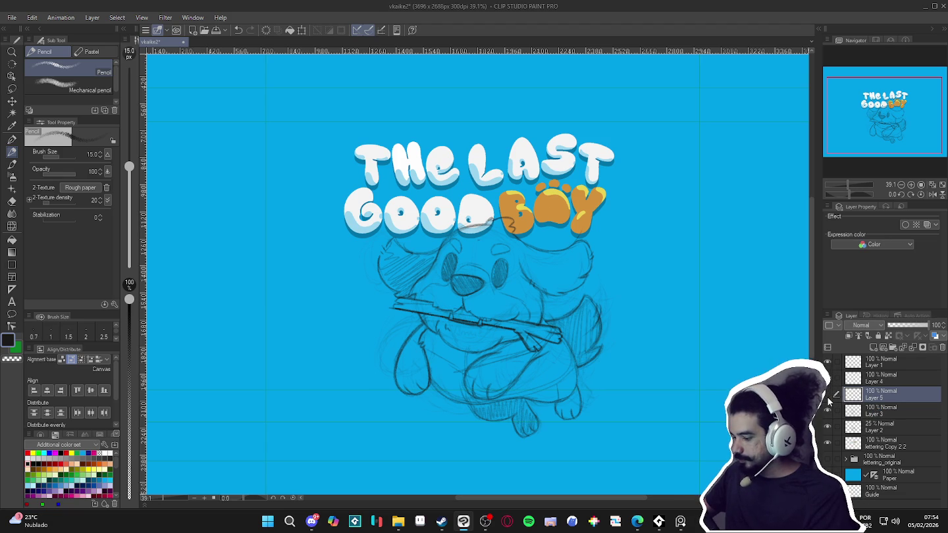
pyautogui.press('e')
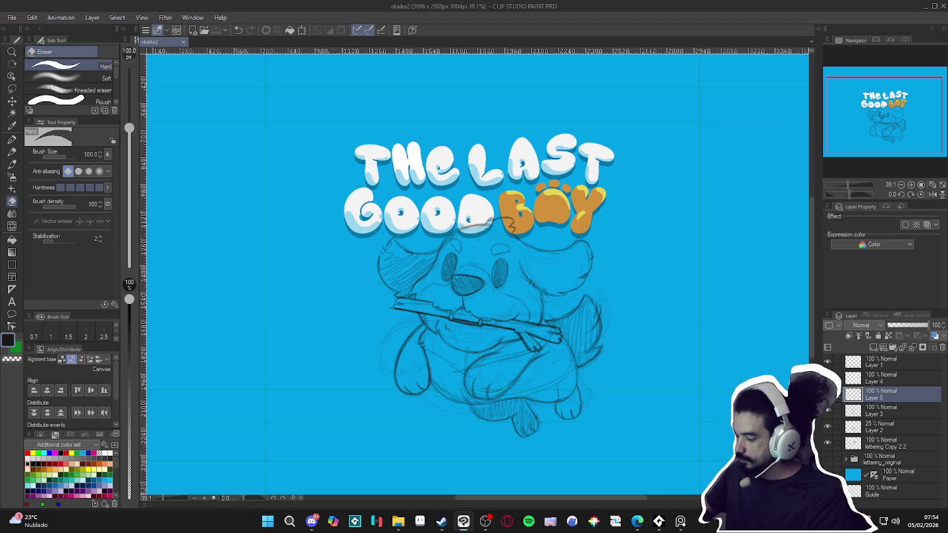
pyautogui.click(829, 402)
pyautogui.click(828, 402)
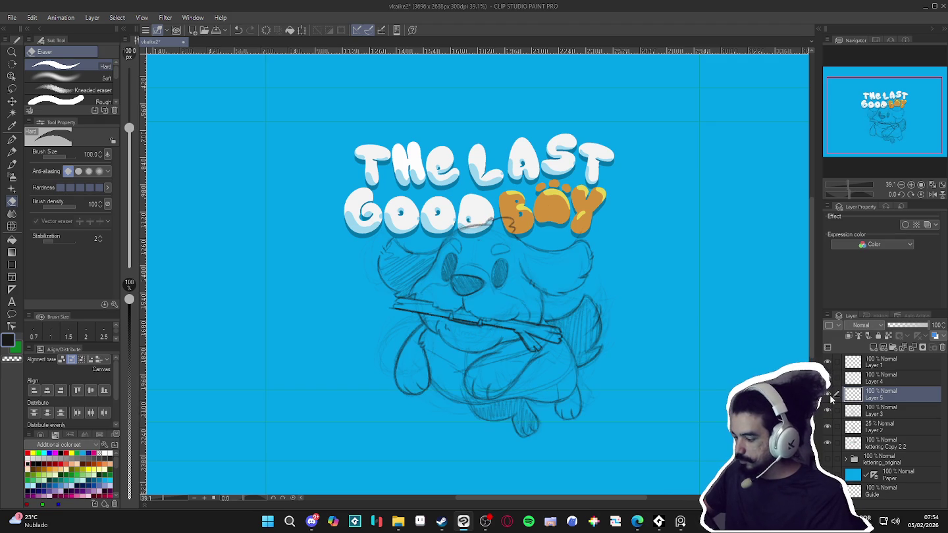
# Group sketch Layers 3, 4 and 5 into Folder 1 and collapse it
pyautogui.keyDown('shift'); pyautogui.click(861, 380); pyautogui.keyUp('shift')
pyautogui.keyDown('shift'); pyautogui.click(860, 411); pyautogui.keyUp('shift')
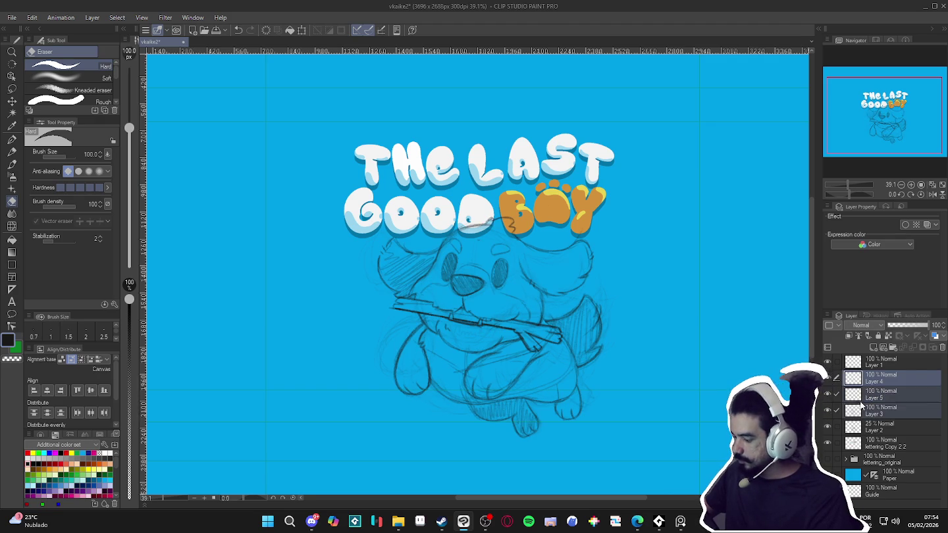
pyautogui.hotkey('ctrl', 'g')
pyautogui.click(847, 380)
# Toggle the sketch folder's visibility to check it, then add a new Layer 6 above Layer 2
pyautogui.click(828, 378)
pyautogui.click(828, 378)
pyautogui.click(828, 377)
pyautogui.scroll(2, 427, 328)
pyautogui.scroll(-3, 428, 327)
pyautogui.click(829, 378)
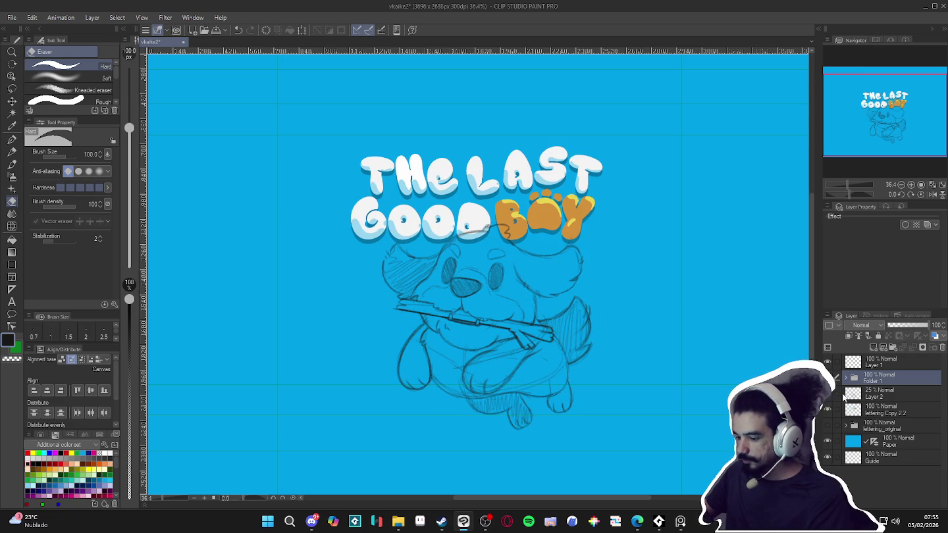
pyautogui.click(840, 393)
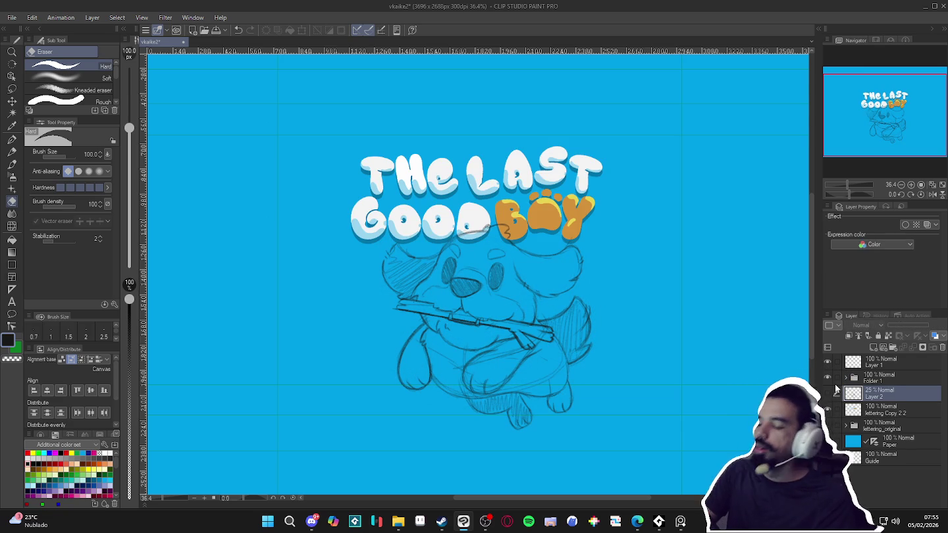
pyautogui.hotkey('ctrl', 'shift', 'n')
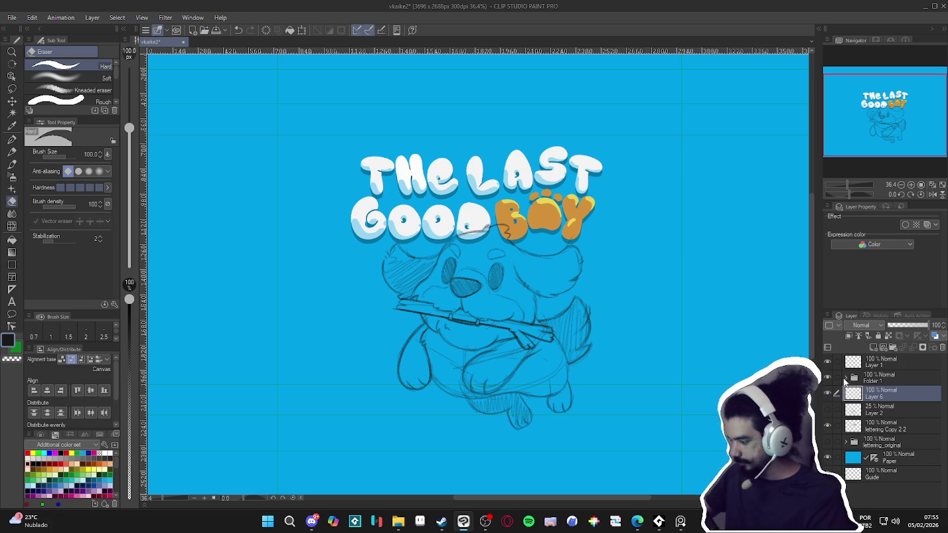
# Expand Folder 1 and move Layer 6 into it
pyautogui.click(845, 377)
pyautogui.moveTo(885, 444); pyautogui.dragTo(887, 430)
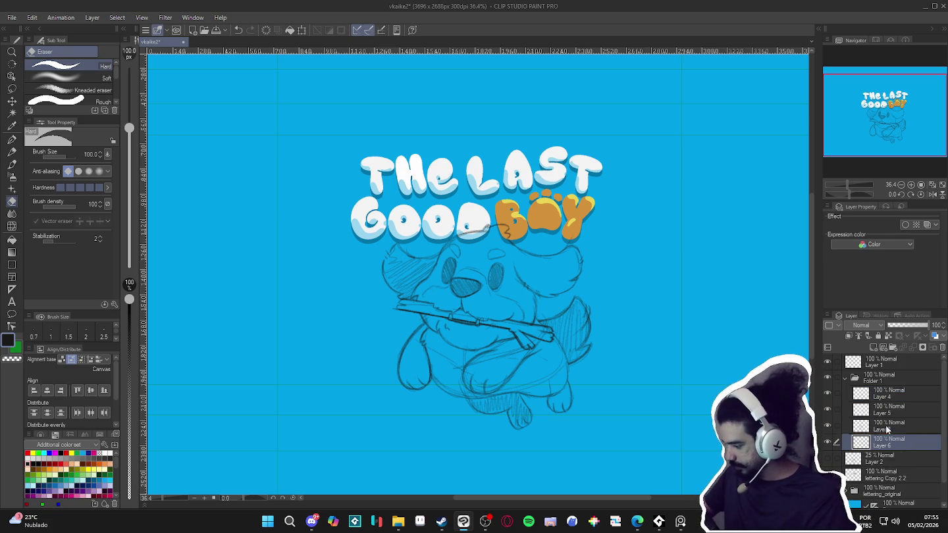
pyautogui.scroll(1, 502, 270)
# Sample the canvas blue, choose a lighter blue in Color settings, and trace the dog's right ear
pyautogui.press('p')
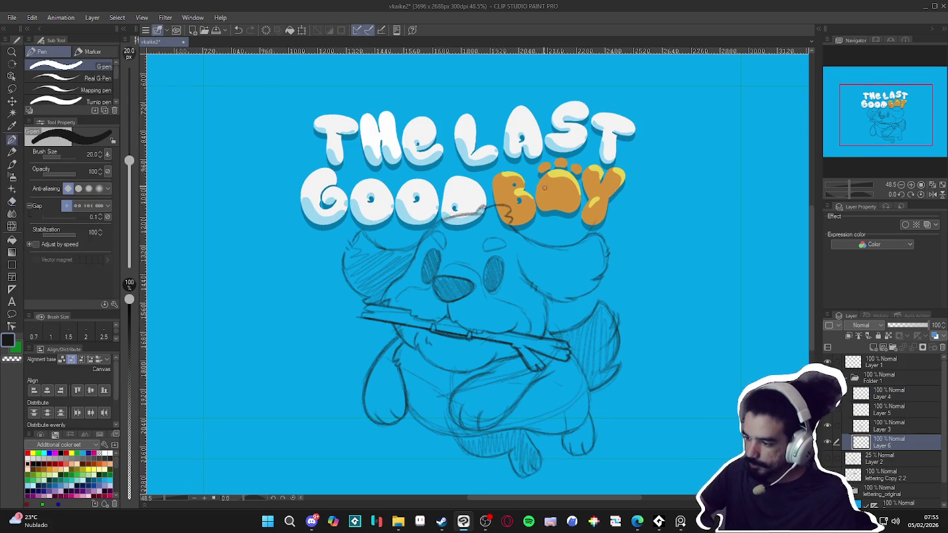
pyautogui.press('x')
pyautogui.scroll(-1, 391, 375)
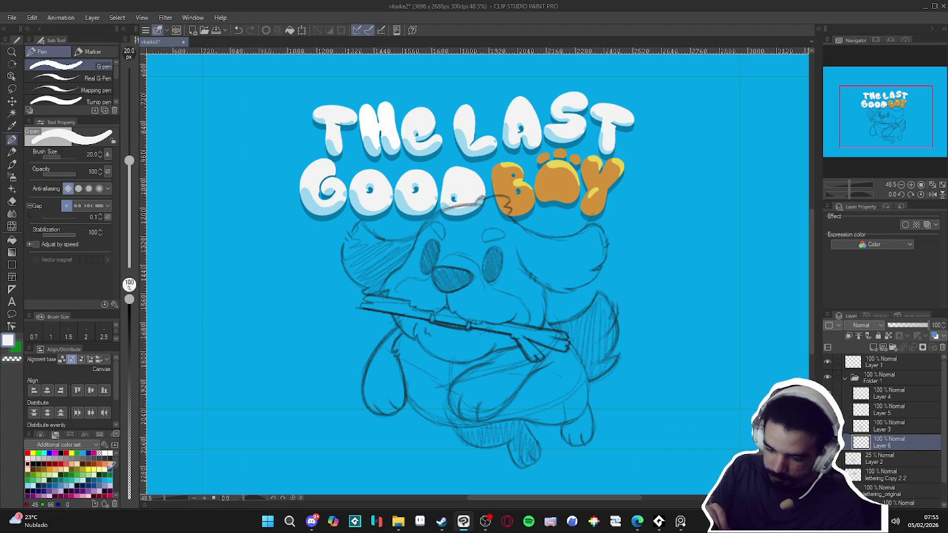
pyautogui.keyDown('alt'); pyautogui.click(281, 360); pyautogui.keyUp('alt')
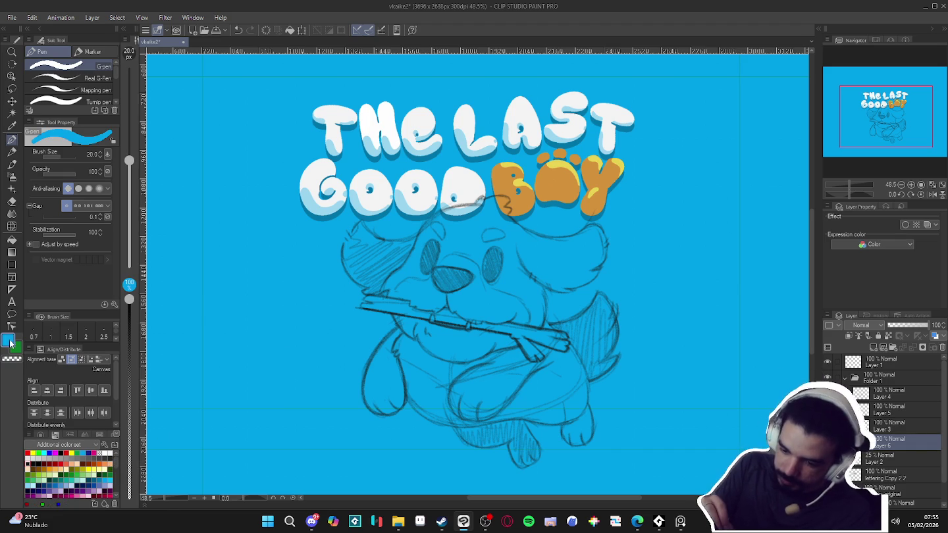
pyautogui.doubleClick(9, 340)
pyautogui.click(265, 166)
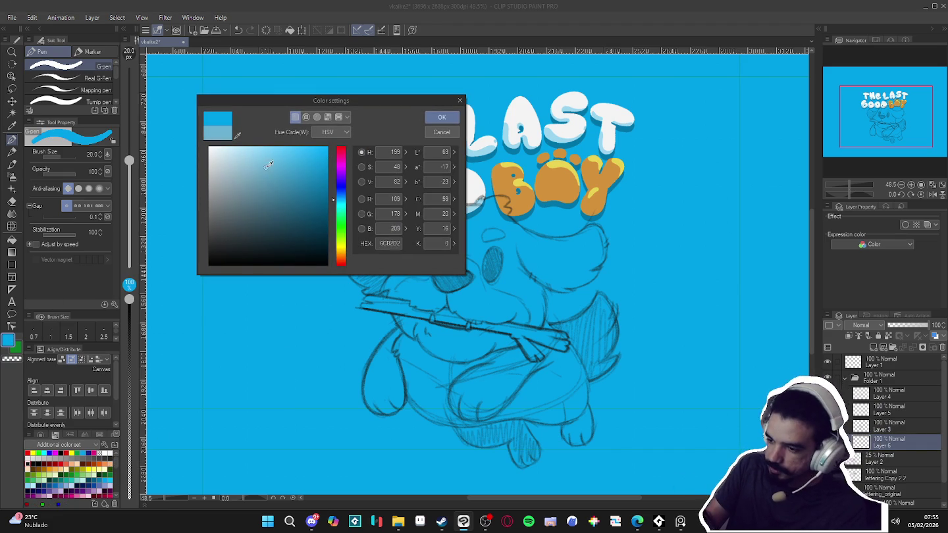
pyautogui.click(442, 117)
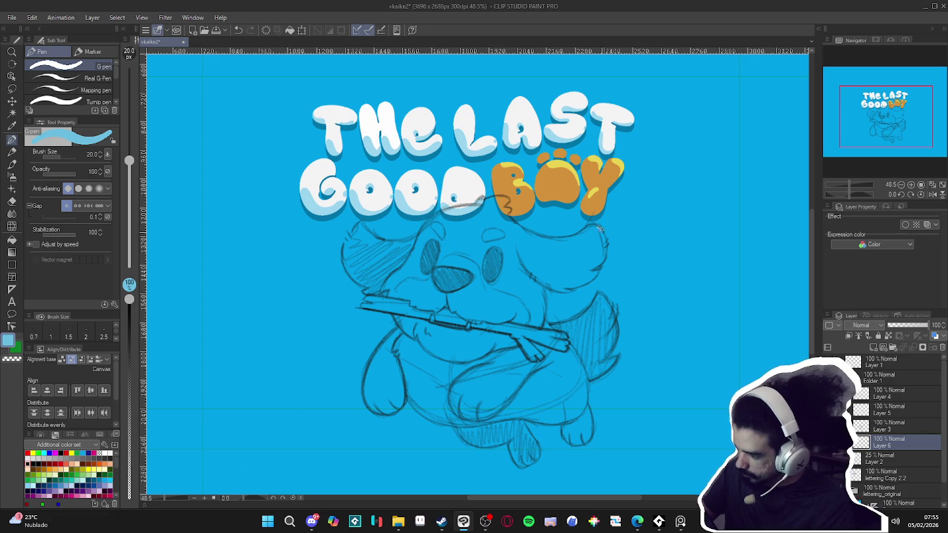
pyautogui.moveTo(599, 228)
pyautogui.mouseDown()
pyautogui.moveTo(583, 285)
pyautogui.moveTo(525, 267)
pyautogui.mouseUp()
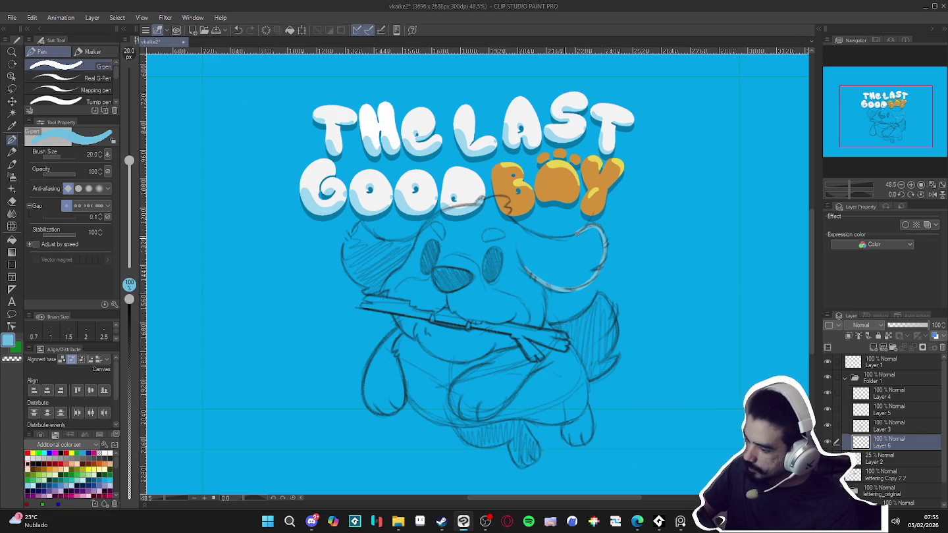
# Extend the light blue head outline and paint out stray sketch lines in background blue
pyautogui.moveTo(542, 236)
pyautogui.mouseDown()
pyautogui.moveTo(504, 209)
pyautogui.moveTo(504, 197)
pyautogui.moveTo(475, 201)
pyautogui.moveTo(434, 219)
pyautogui.moveTo(415, 257)
pyautogui.mouseUp()
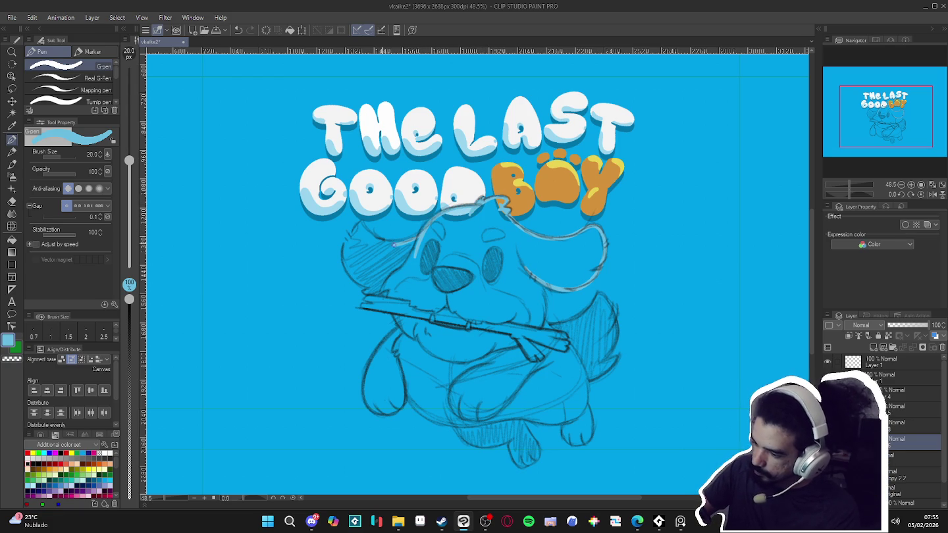
pyautogui.moveTo(345, 245)
pyautogui.mouseDown()
pyautogui.moveTo(356, 282)
pyautogui.moveTo(395, 305)
pyautogui.mouseUp()
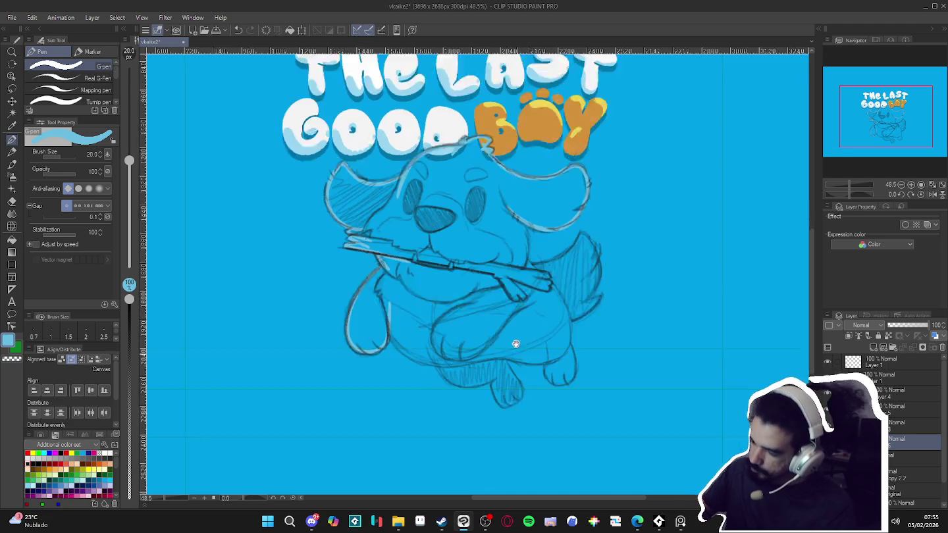
pyautogui.moveTo(516, 376); pyautogui.dragTo(453, 205)
pyautogui.press('p')
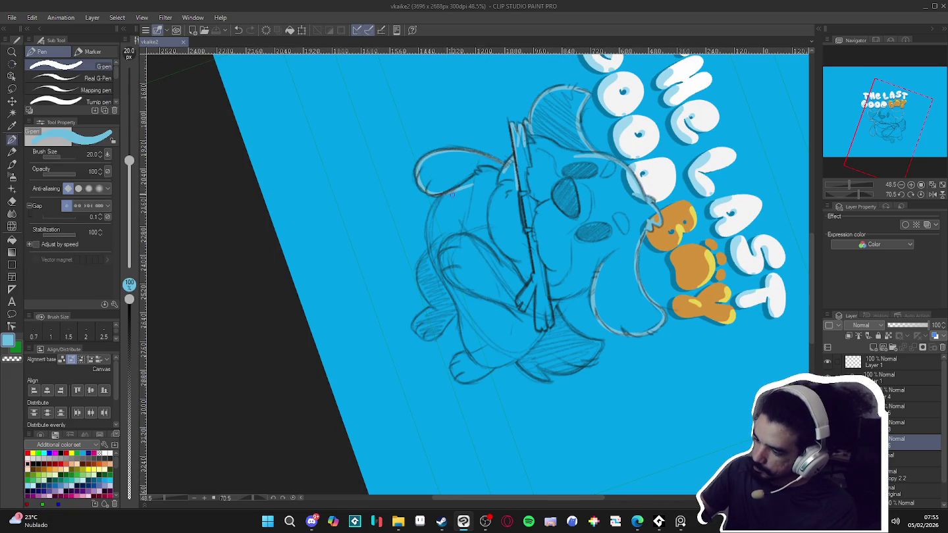
pyautogui.moveTo(455, 238); pyautogui.dragTo(429, 256)
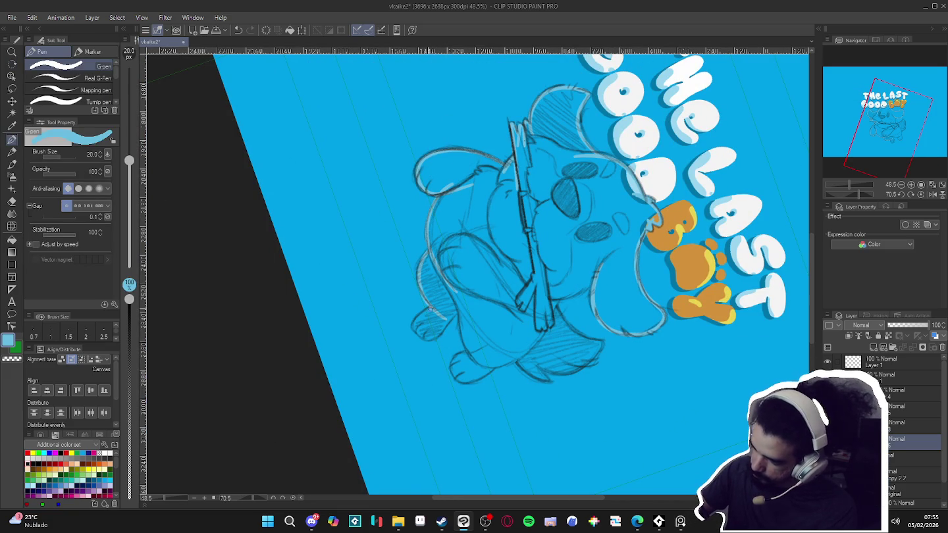
pyautogui.moveTo(447, 324)
pyautogui.mouseDown()
pyautogui.moveTo(461, 315)
pyautogui.moveTo(469, 352)
pyautogui.mouseUp()
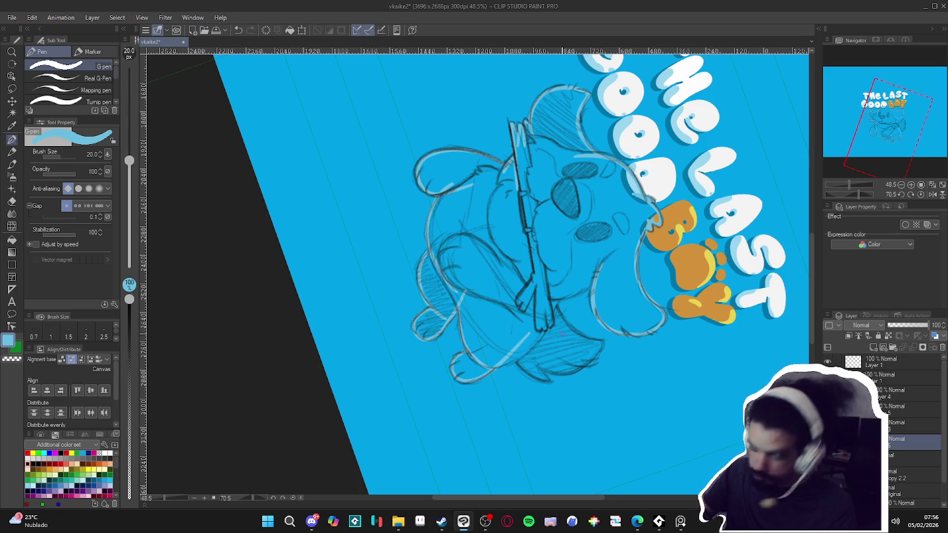
# Add light strokes on an upside-down view, reset the rotation, and fill the dog's body light blue
pyautogui.moveTo(474, 381); pyautogui.dragTo(509, 227)
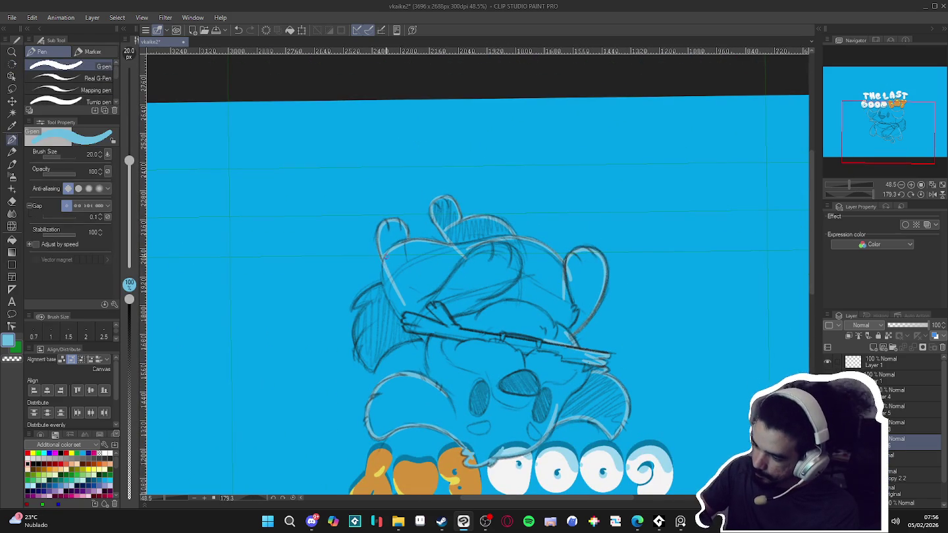
pyautogui.moveTo(383, 266)
pyautogui.mouseDown()
pyautogui.moveTo(389, 299)
pyautogui.moveTo(354, 307)
pyautogui.moveTo(388, 299)
pyautogui.mouseUp()
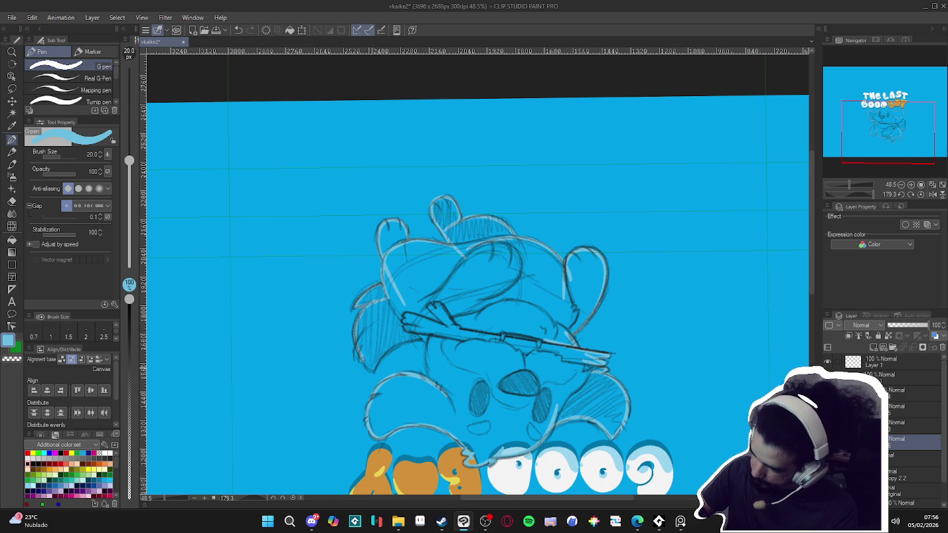
pyautogui.moveTo(382, 347)
pyautogui.mouseDown()
pyautogui.moveTo(445, 351)
pyautogui.moveTo(477, 276)
pyautogui.mouseUp()
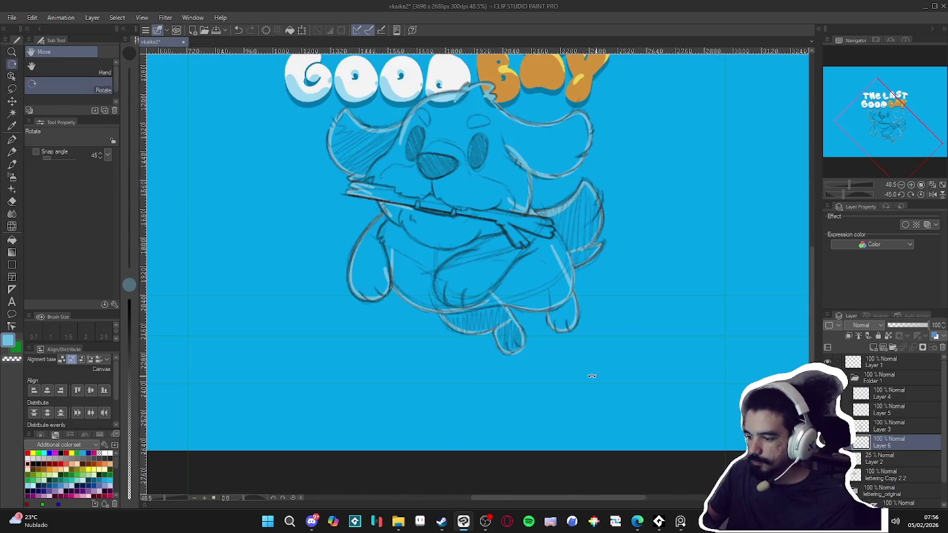
pyautogui.press('g')
pyautogui.click(581, 375)
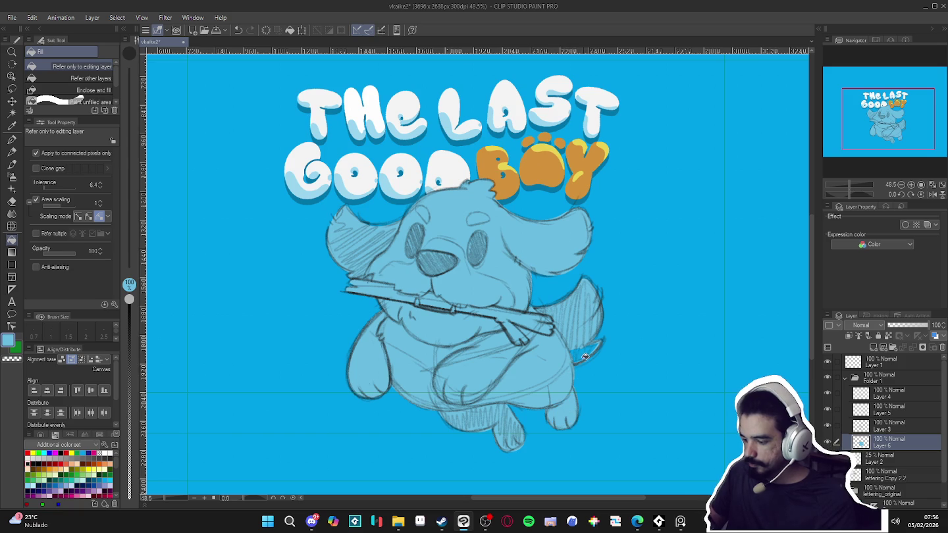
pyautogui.press('p')
# Hide and show the title lettering to check the light blue fill
pyautogui.scroll(-2, 581, 362)
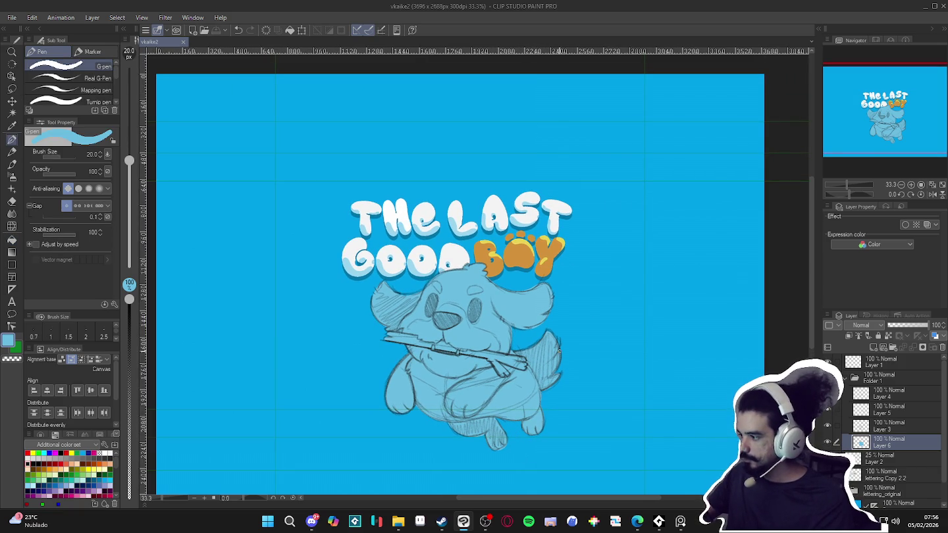
pyautogui.moveTo(453, 355); pyautogui.dragTo(454, 352)
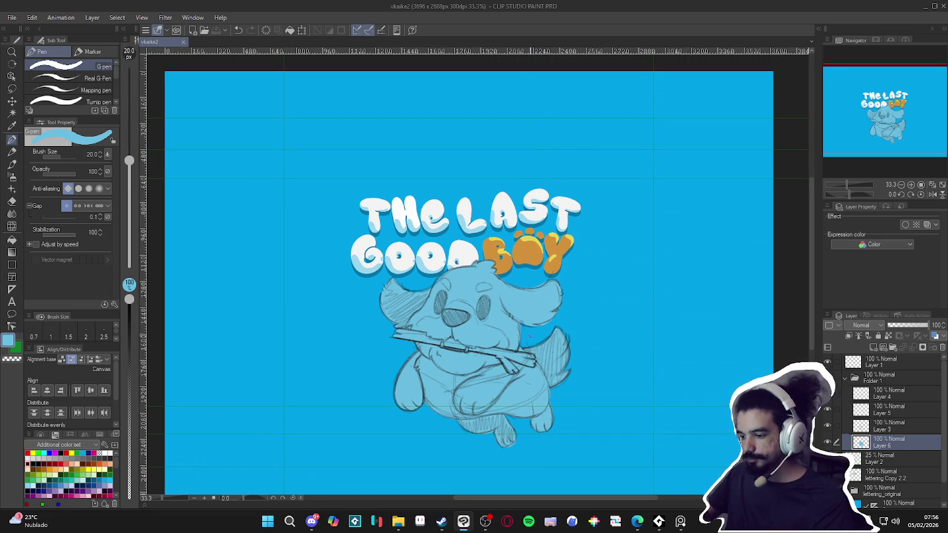
pyautogui.moveTo(497, 344); pyautogui.dragTo(502, 338)
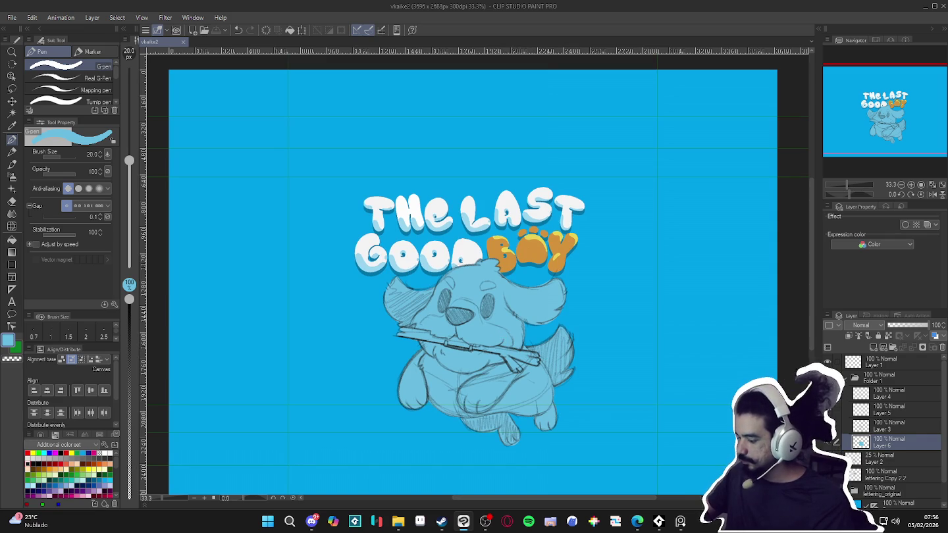
pyautogui.click(827, 475)
pyautogui.click(827, 474)
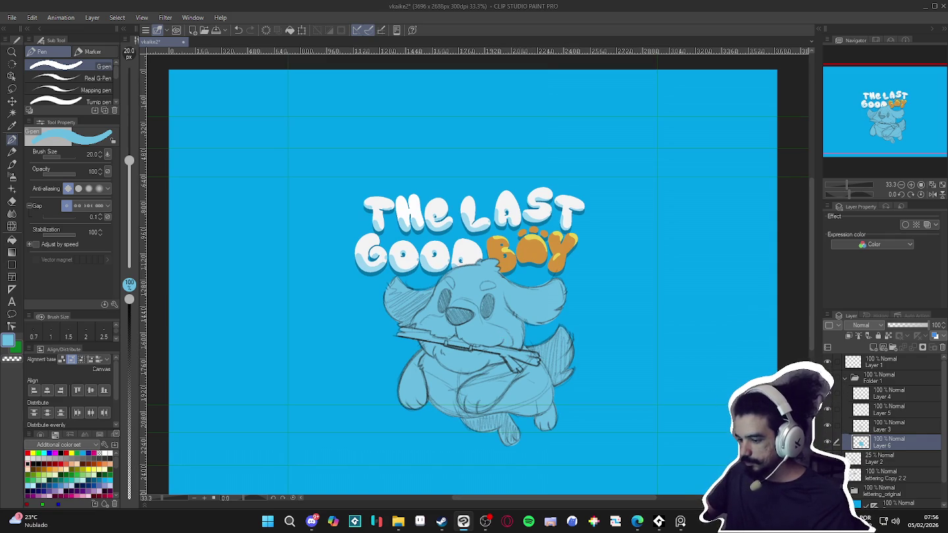
# Collapse Folder 1, rename it 'dowg', and insert new Layer 7 above Layer 2
pyautogui.click(845, 378)
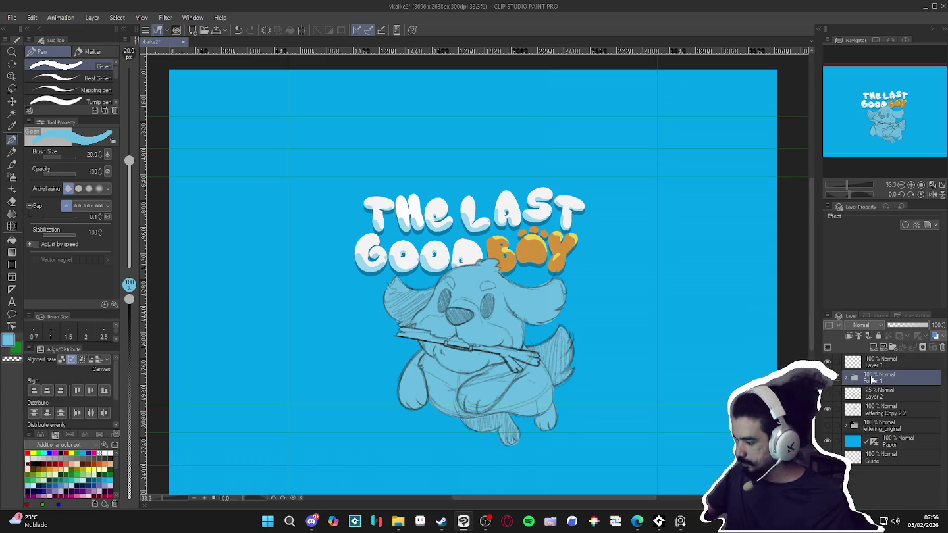
pyautogui.doubleClick(880, 381)
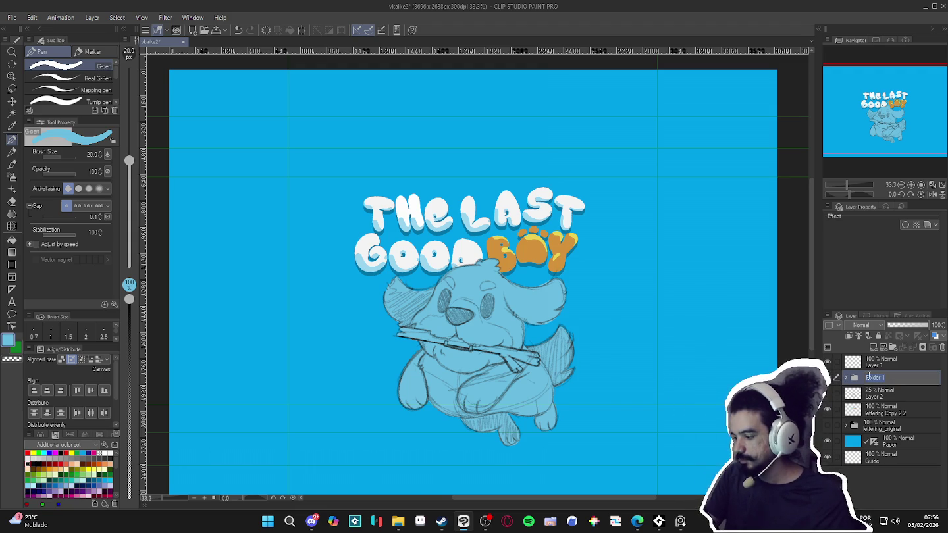
pyautogui.write('dog')
pyautogui.press('Return')
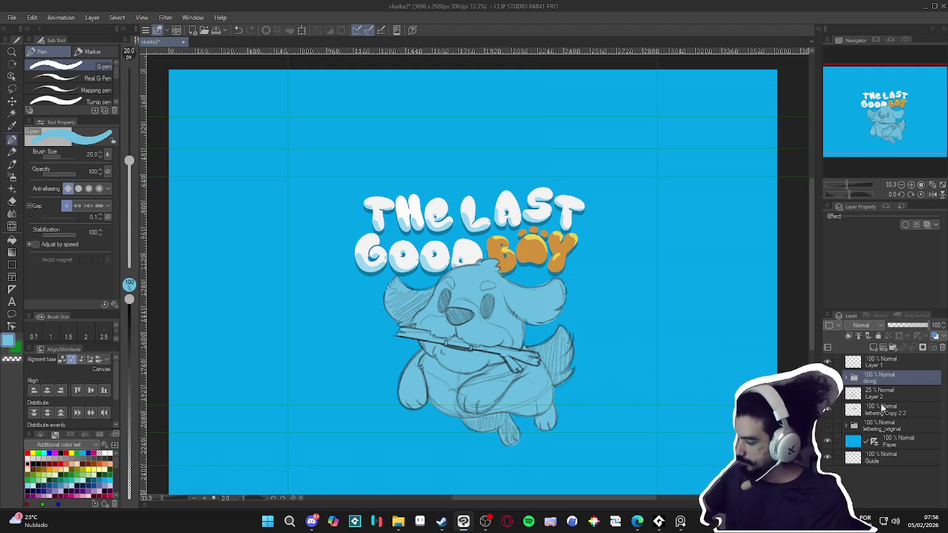
pyautogui.click(883, 399)
pyautogui.hotkey('ctrl', 'shift', 'n')
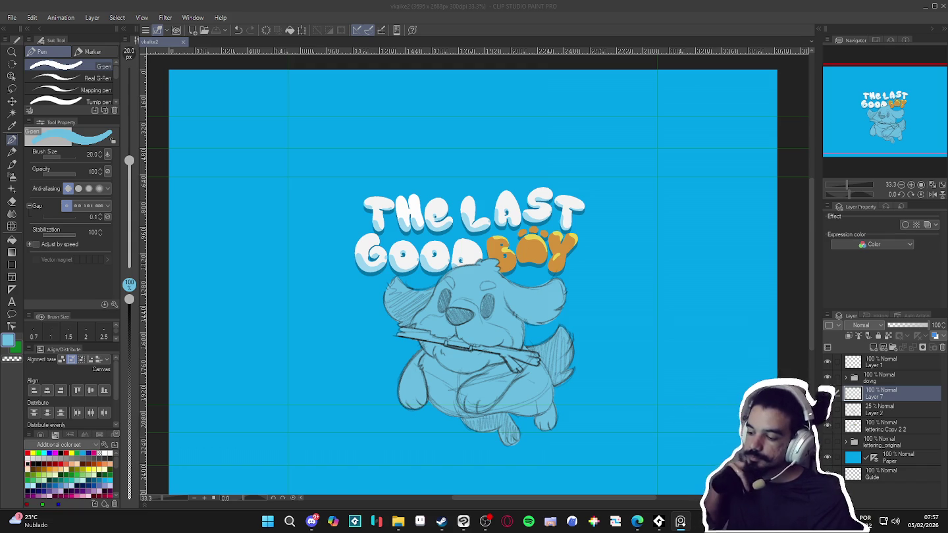
# Pick the Pencil sub tool and black from the colour set palette
pyautogui.click(604, 376)
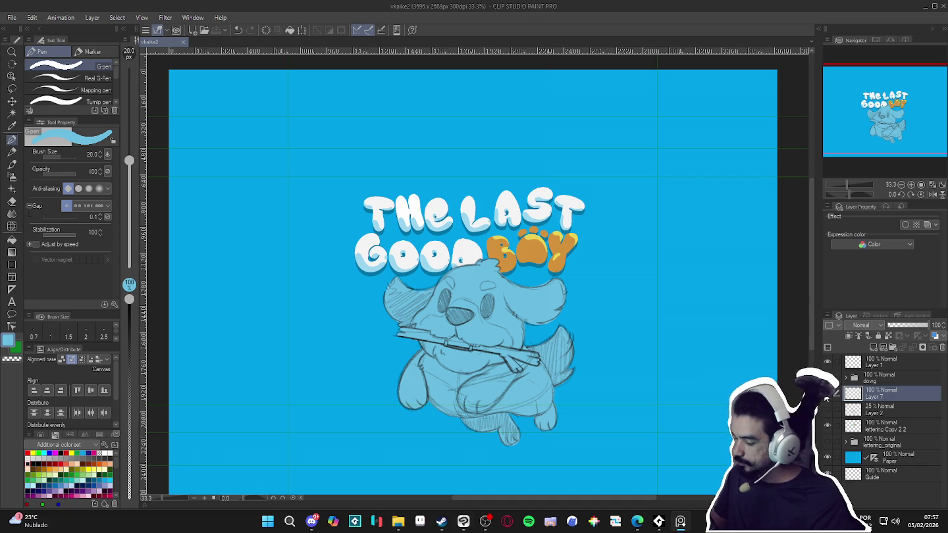
pyautogui.press('p')
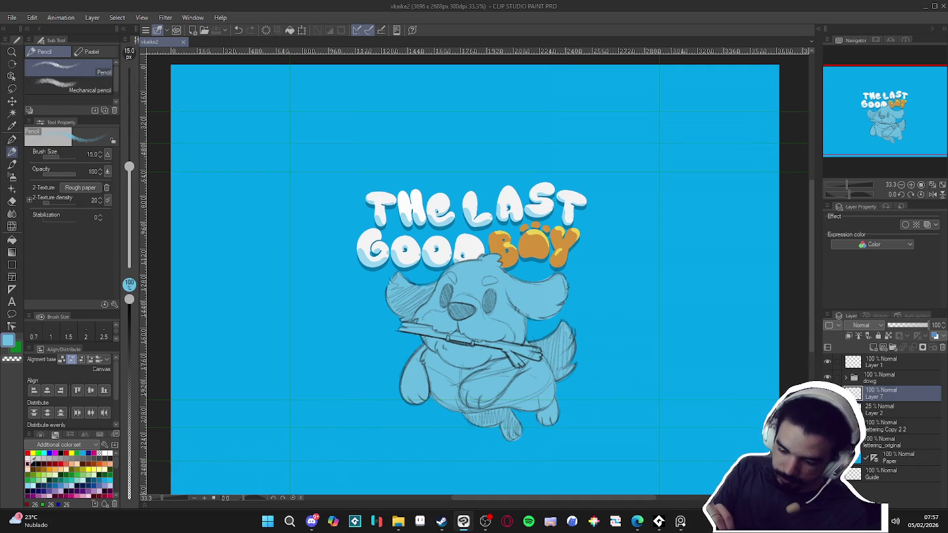
pyautogui.click(47, 460)
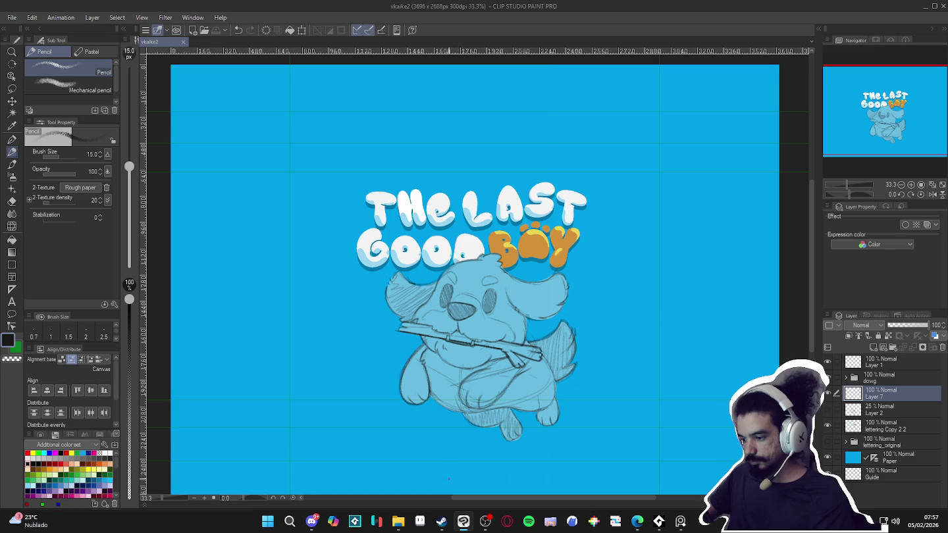
pyautogui.click(334, 522)
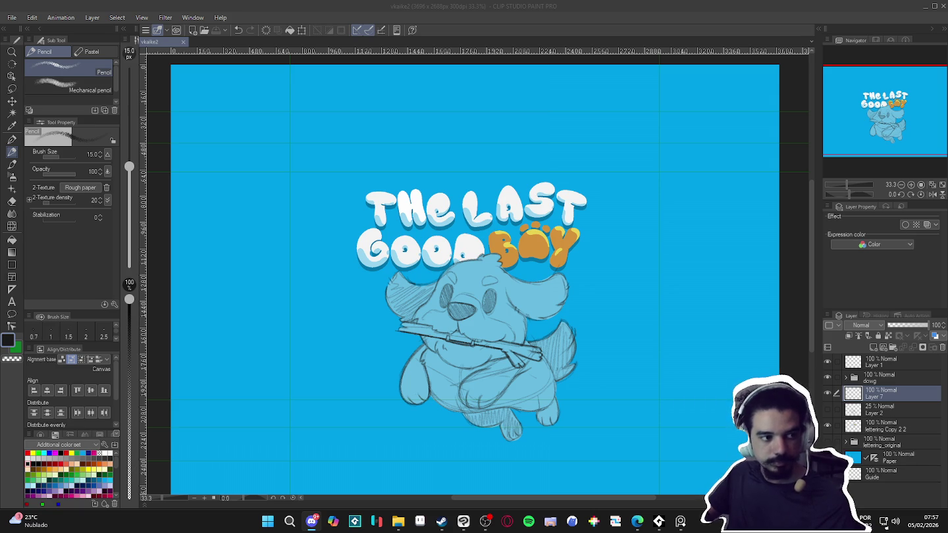
pyautogui.hotkey('alt', 'Tab')
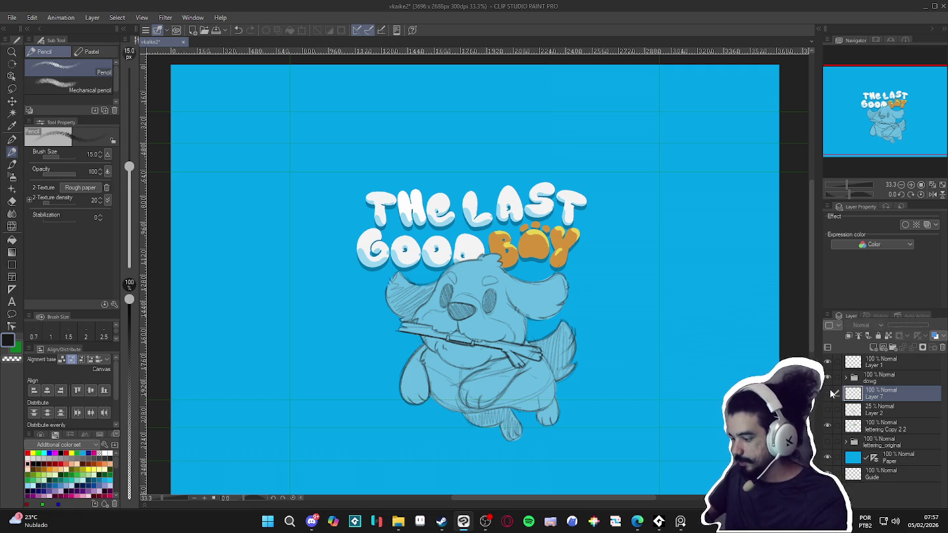
pyautogui.moveTo(611, 343); pyautogui.dragTo(605, 333)
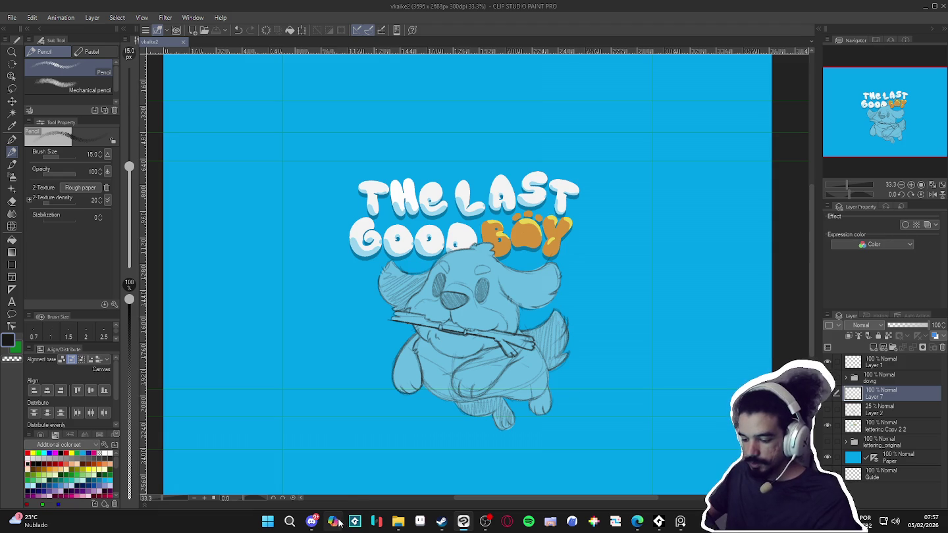
pyautogui.click(311, 522)
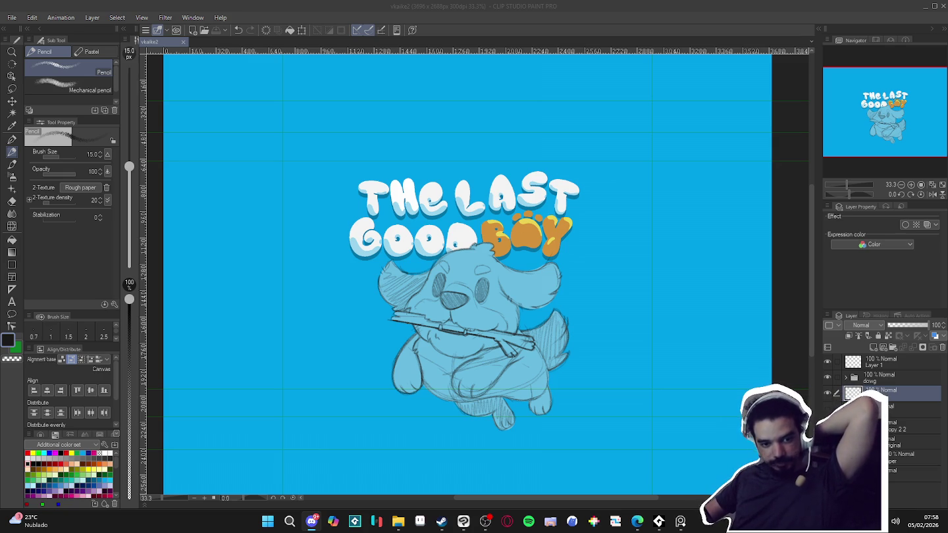
pyautogui.hotkey('alt', 'Tab')
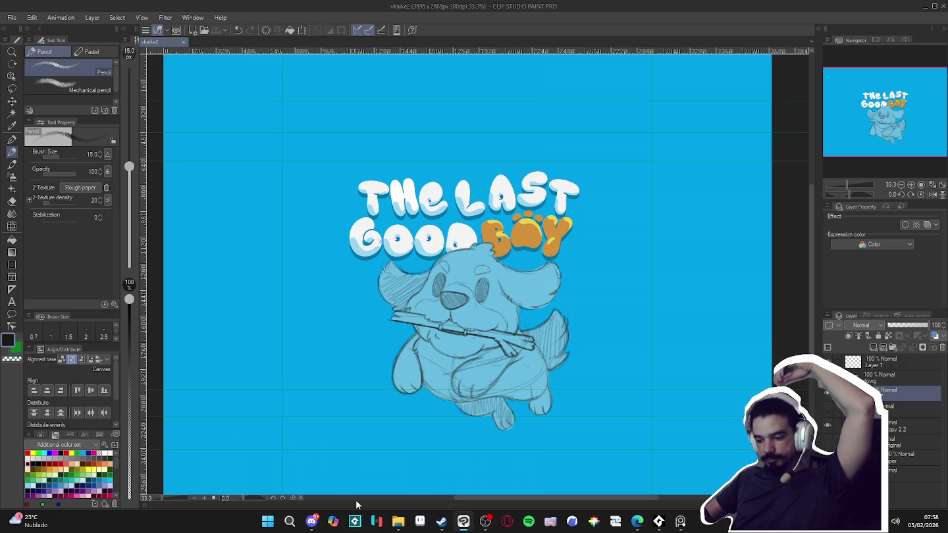
pyautogui.hotkey('alt', 'Tab')
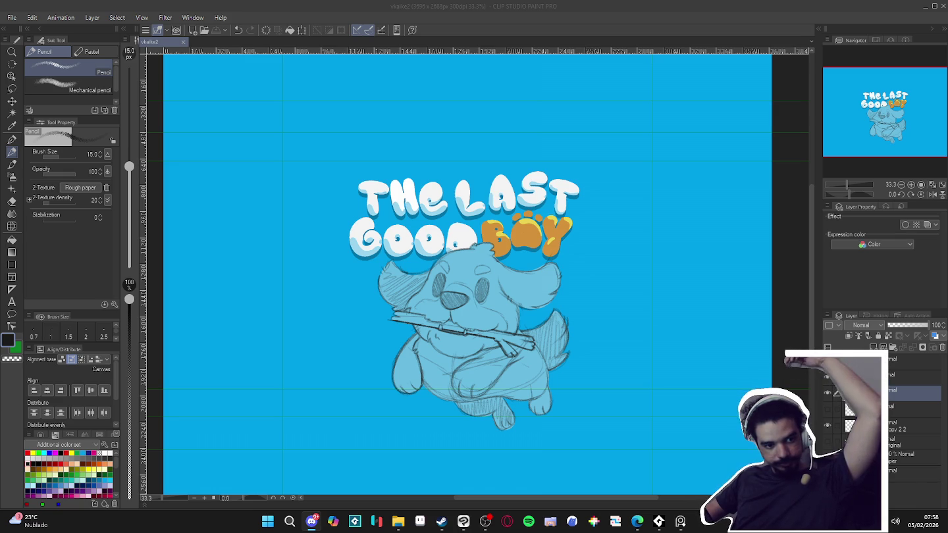
pyautogui.hotkey('alt', 'Tab')
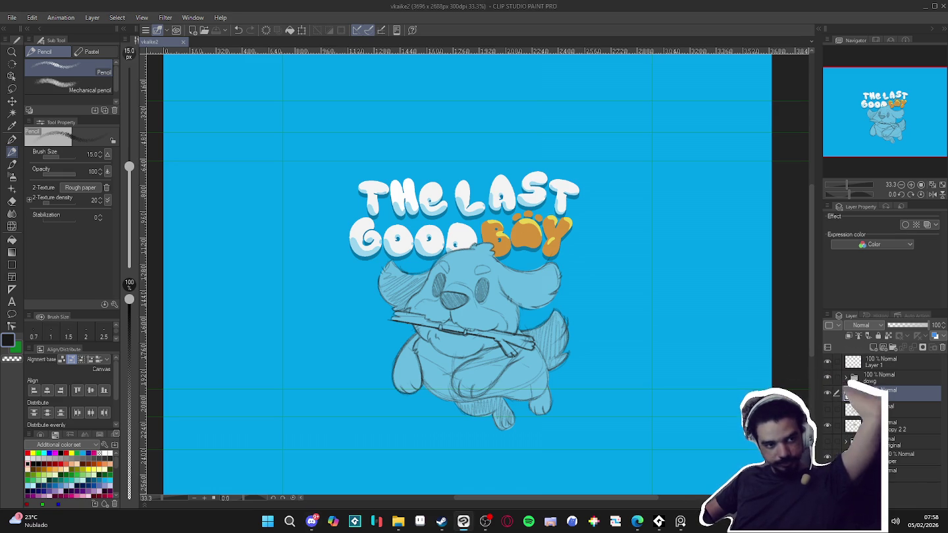
pyautogui.hotkey('alt', 'Tab')
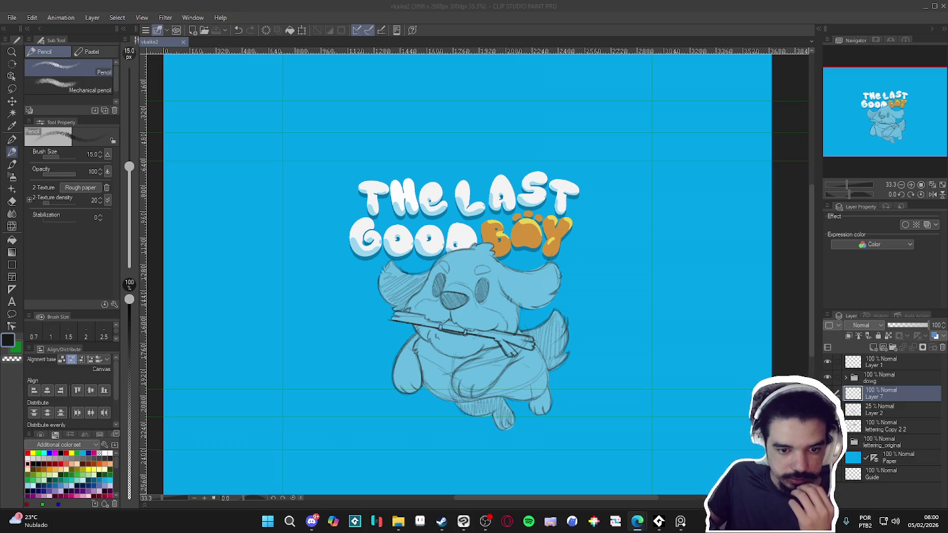
pyautogui.click(464, 521)
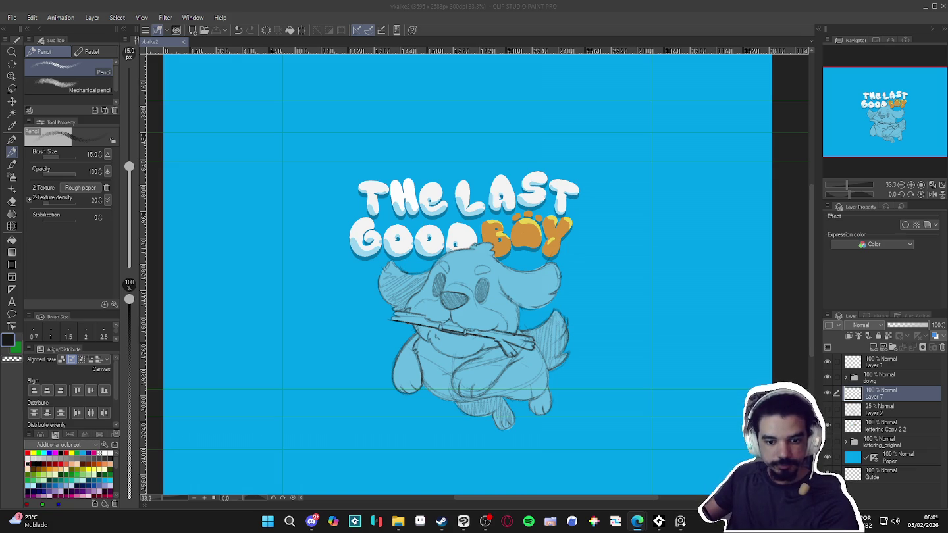
# Sketch hill horizon lines on both sides of the dog
pyautogui.click(827, 393)
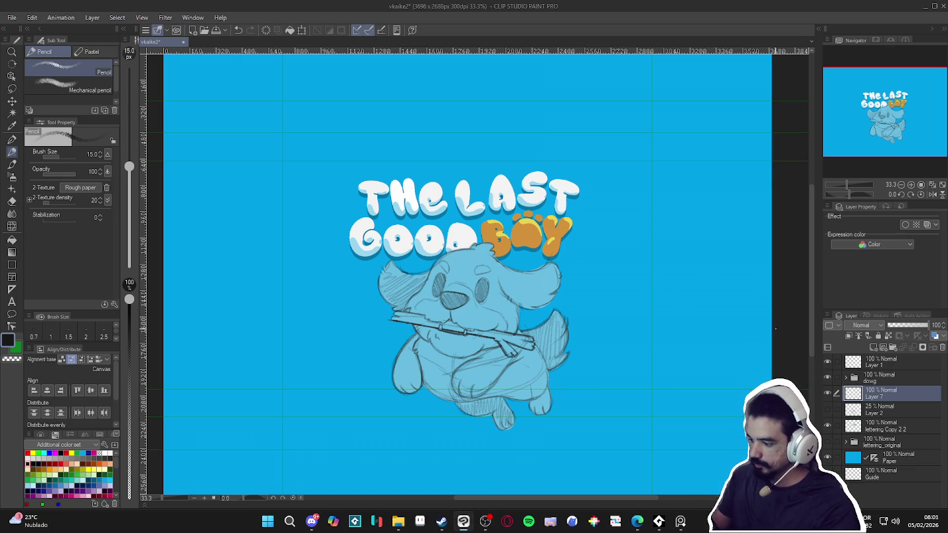
pyautogui.moveTo(771, 329)
pyautogui.mouseDown()
pyautogui.moveTo(646, 334)
pyautogui.moveTo(552, 376)
pyautogui.mouseUp()
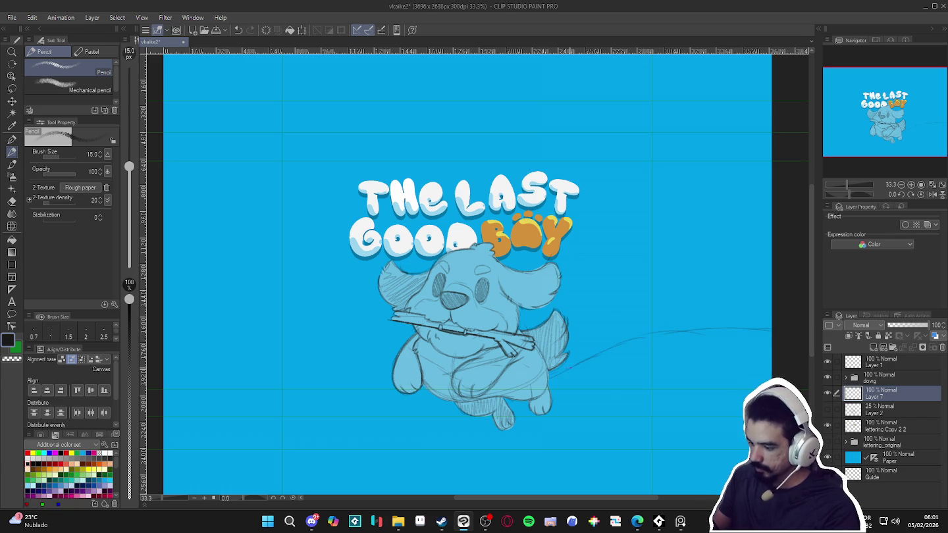
pyautogui.moveTo(393, 376); pyautogui.dragTo(163, 373)
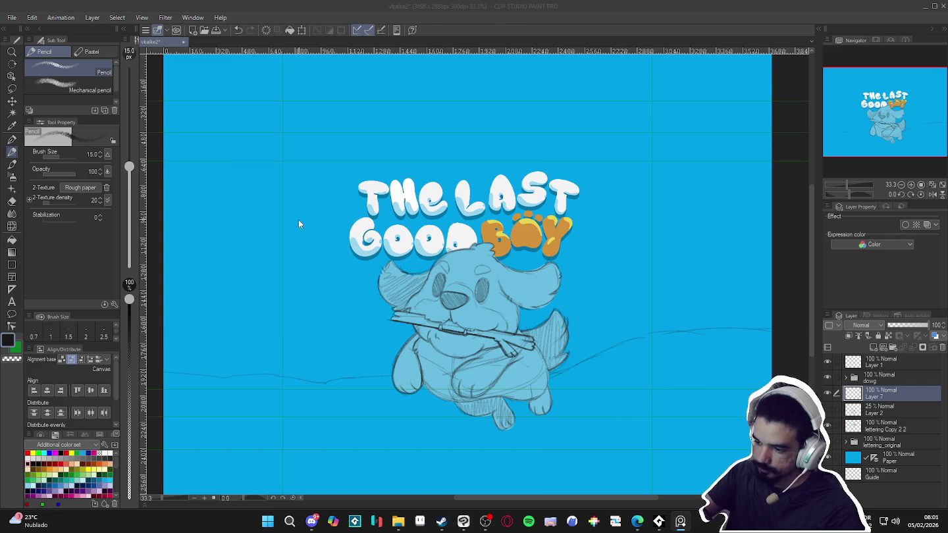
pyautogui.click(388, 146)
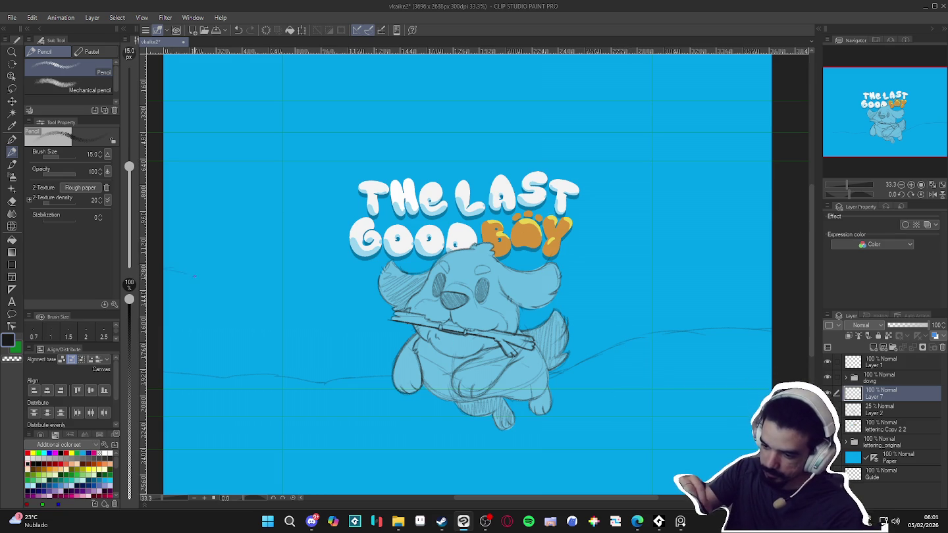
pyautogui.moveTo(206, 290); pyautogui.dragTo(399, 376)
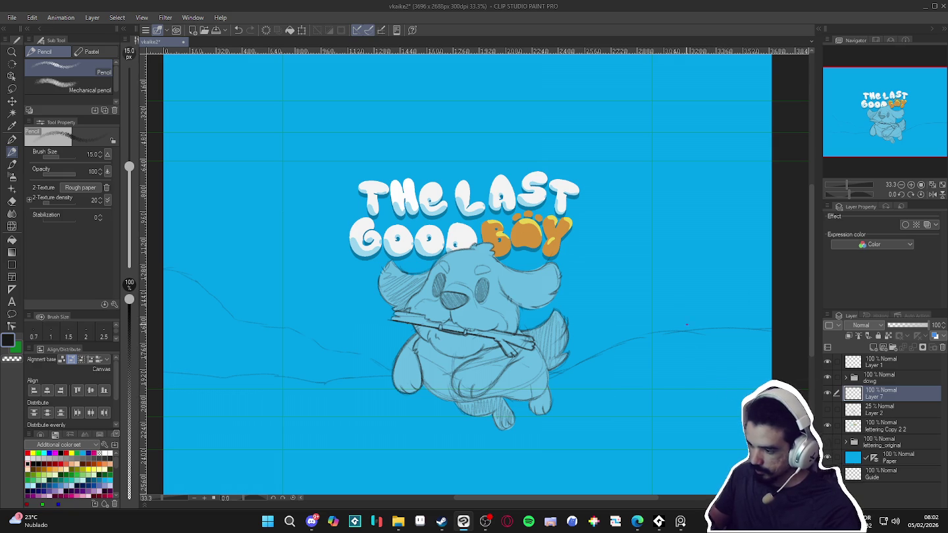
# Outline the top and side of a tall rock on the right
pyautogui.moveTo(642, 197); pyautogui.dragTo(651, 232)
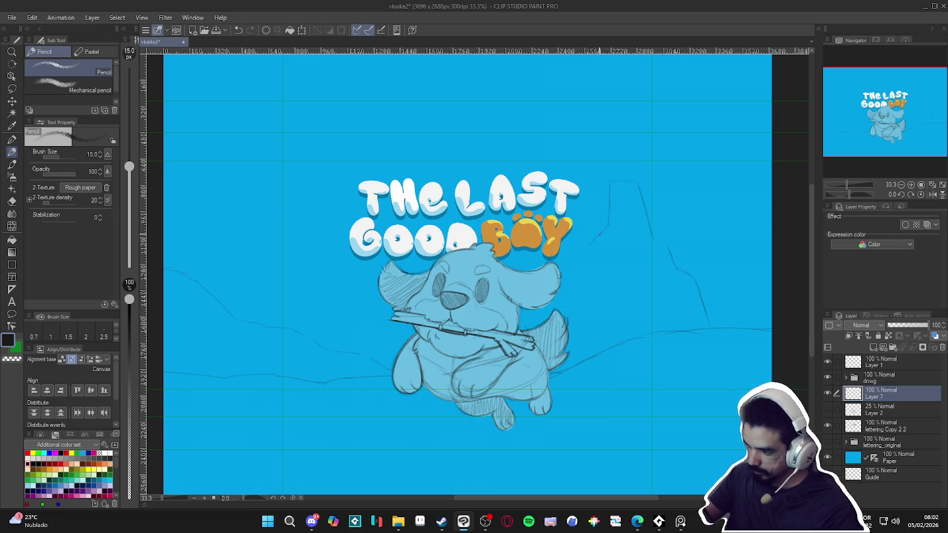
pyautogui.moveTo(609, 225); pyautogui.dragTo(584, 249)
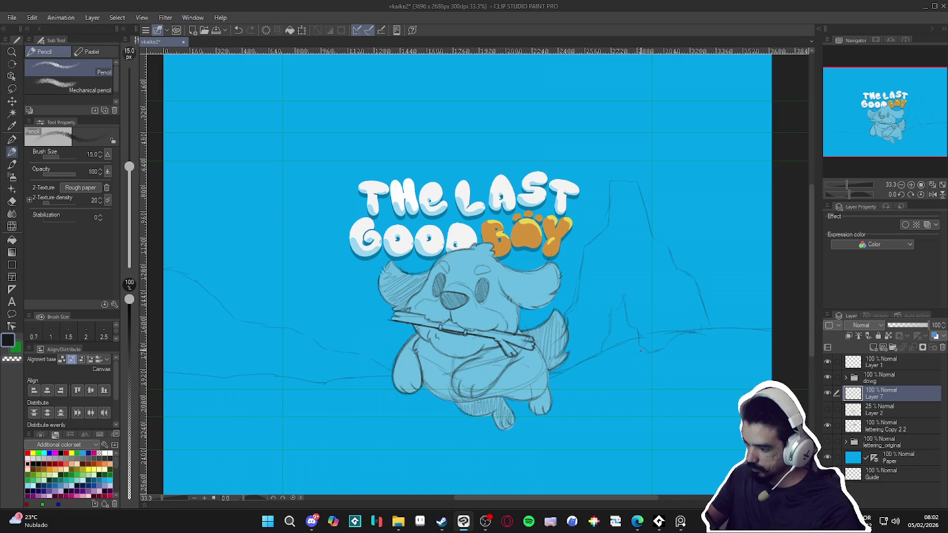
pyautogui.press('e')
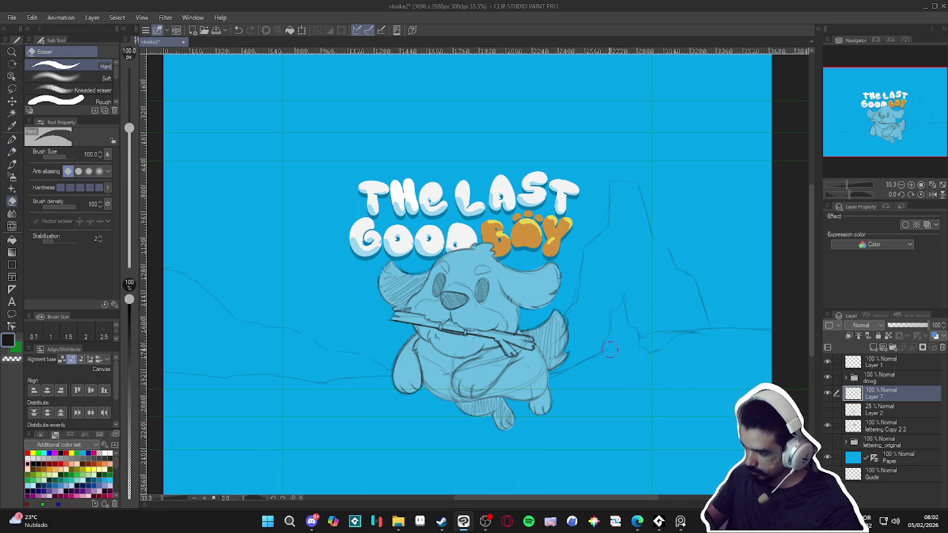
# Return to the Pencil and scroll down over the canvas
pyautogui.press('p')
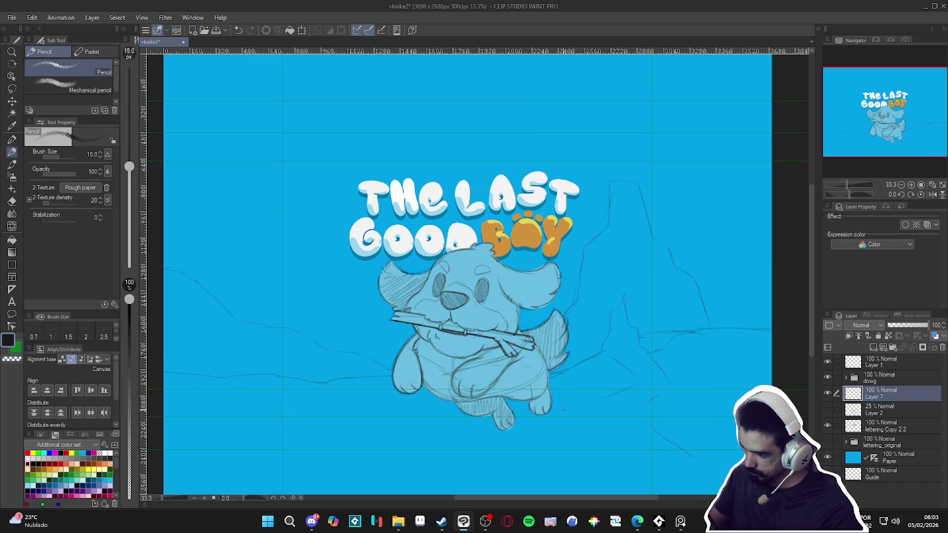
pyautogui.scroll(-2, 587, 437)
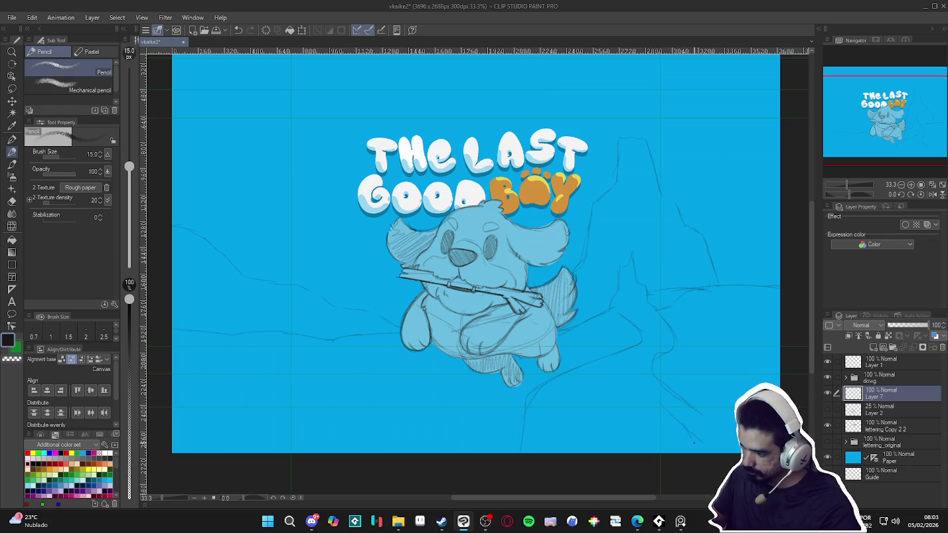
# Show the 'lettering Copy 2 2' layer and hatch the ground at lower right
pyautogui.scroll(3, 648, 371)
pyautogui.click(828, 424)
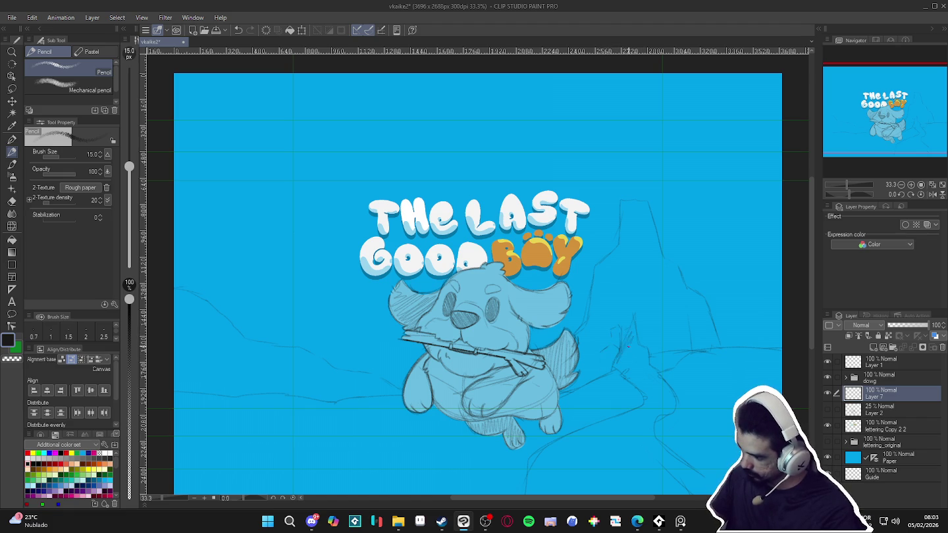
pyautogui.moveTo(630, 358); pyautogui.dragTo(639, 351)
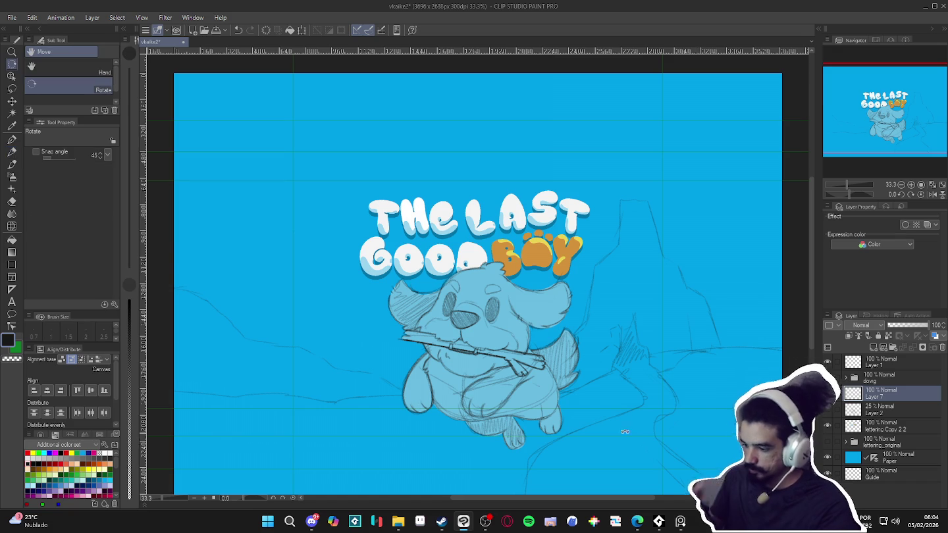
# Level the rotated view and draw a horizontal ground line right of the dog
pyautogui.moveTo(697, 440); pyautogui.dragTo(706, 266)
pyautogui.press('p')
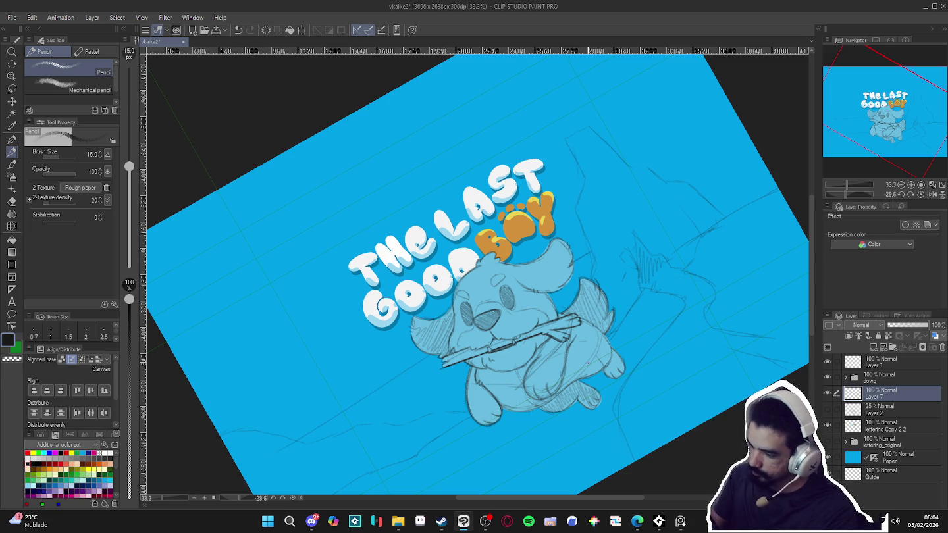
pyautogui.hotkey('ctrl', '@')
pyautogui.moveTo(710, 307)
pyautogui.mouseDown()
pyautogui.moveTo(780, 304)
pyautogui.moveTo(754, 319)
pyautogui.mouseUp()
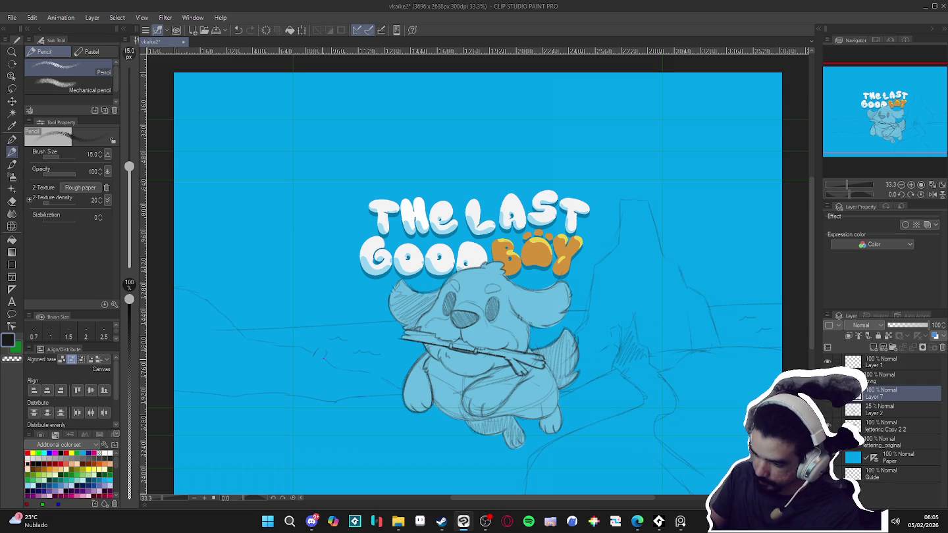
# Add a short pencil stroke on the ground left of the dog
pyautogui.moveTo(324, 357); pyautogui.dragTo(314, 350)
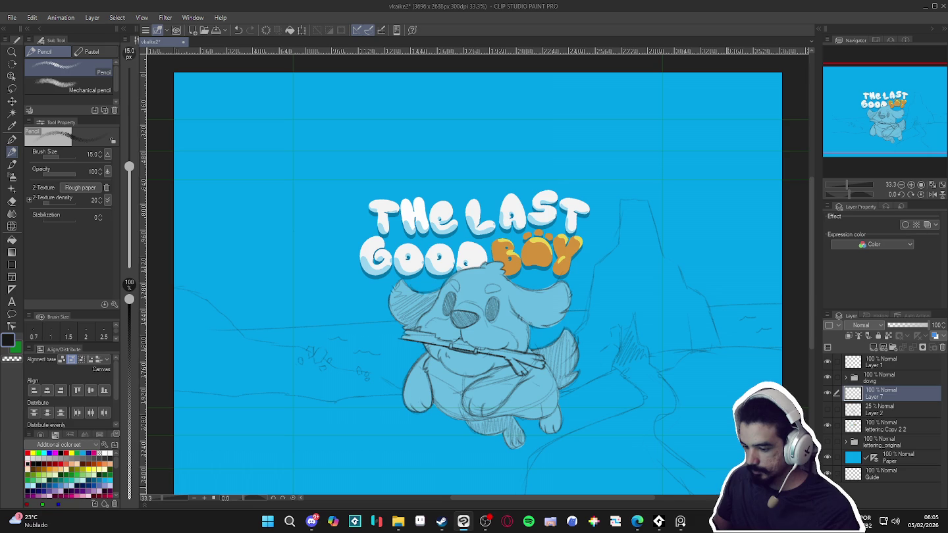
pyautogui.moveTo(722, 451)
pyautogui.mouseDown()
pyautogui.moveTo(718, 392)
pyautogui.moveTo(705, 439)
pyautogui.mouseUp()
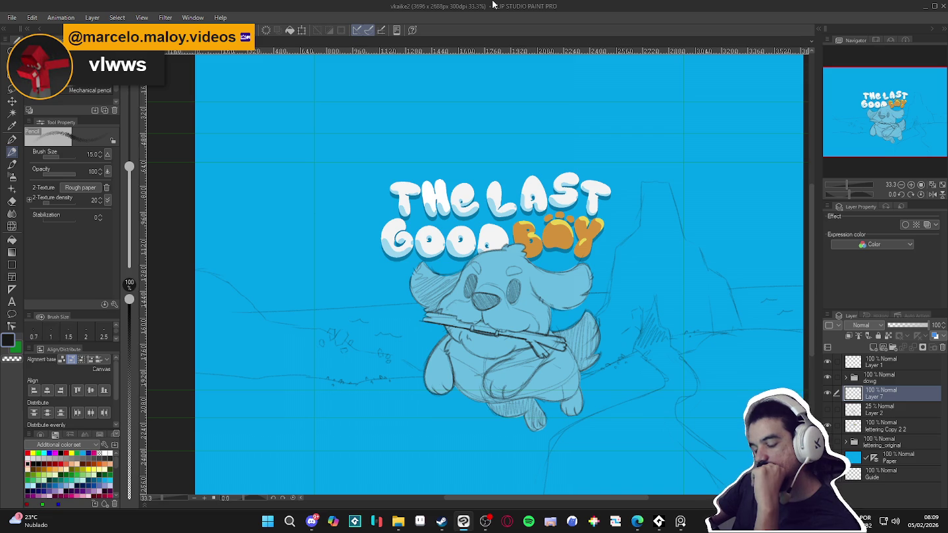
pyautogui.click(246, 238)
# Sketch small rocks along the ground on the left of the dog
pyautogui.moveTo(249, 235)
pyautogui.mouseDown()
pyautogui.moveTo(272, 229)
pyautogui.moveTo(289, 252)
pyautogui.moveTo(354, 278)
pyautogui.mouseUp()
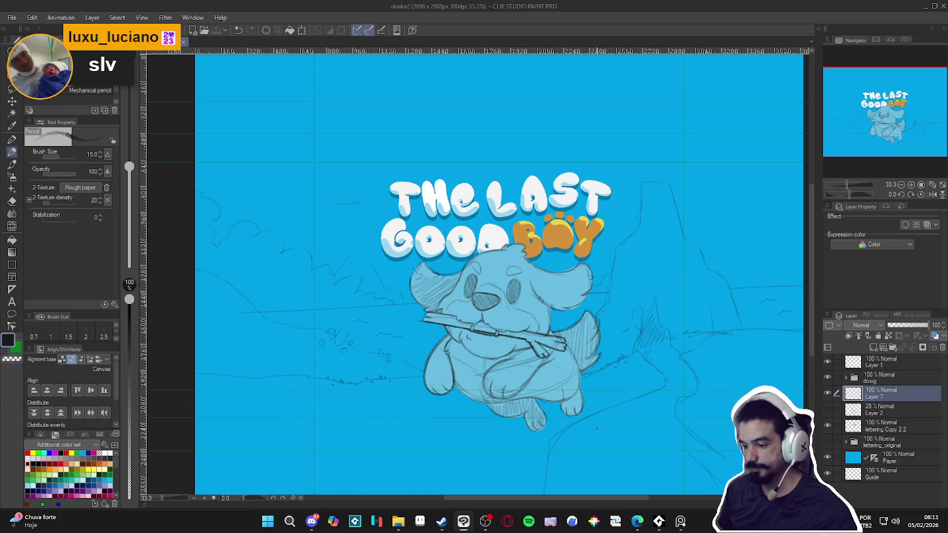
pyautogui.press('r')
pyautogui.moveTo(606, 372); pyautogui.dragTo(436, 194)
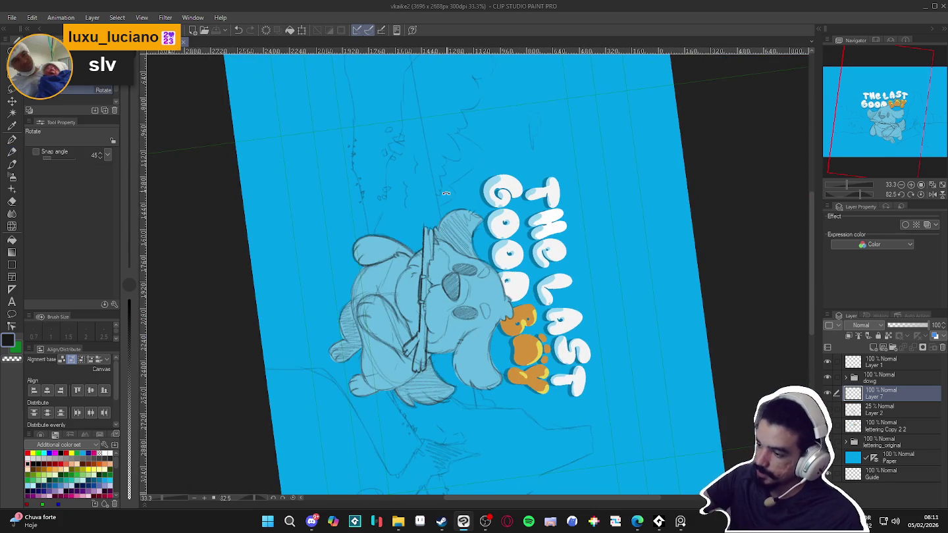
pyautogui.press('p')
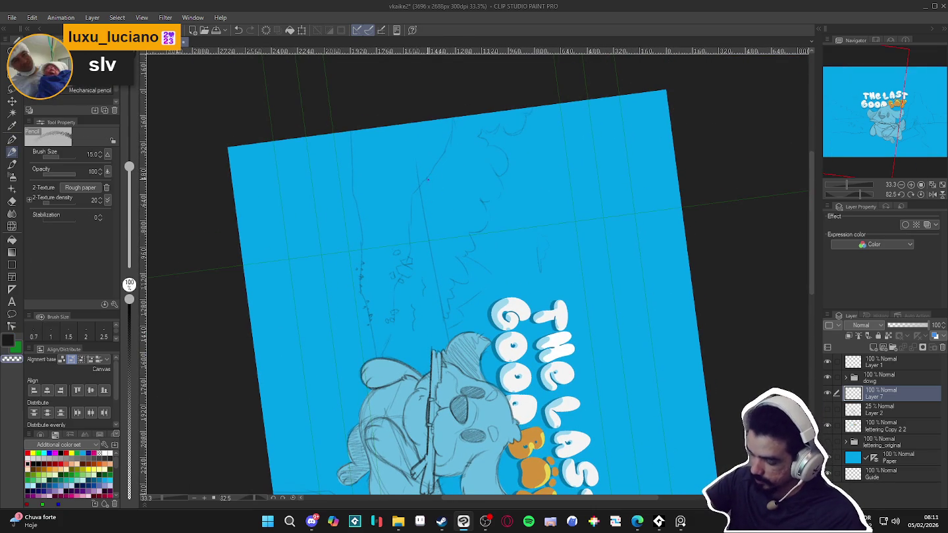
pyautogui.press('x')
pyautogui.hotkey('ctrl', 'z')
pyautogui.hotkey('ctrl', 'y')
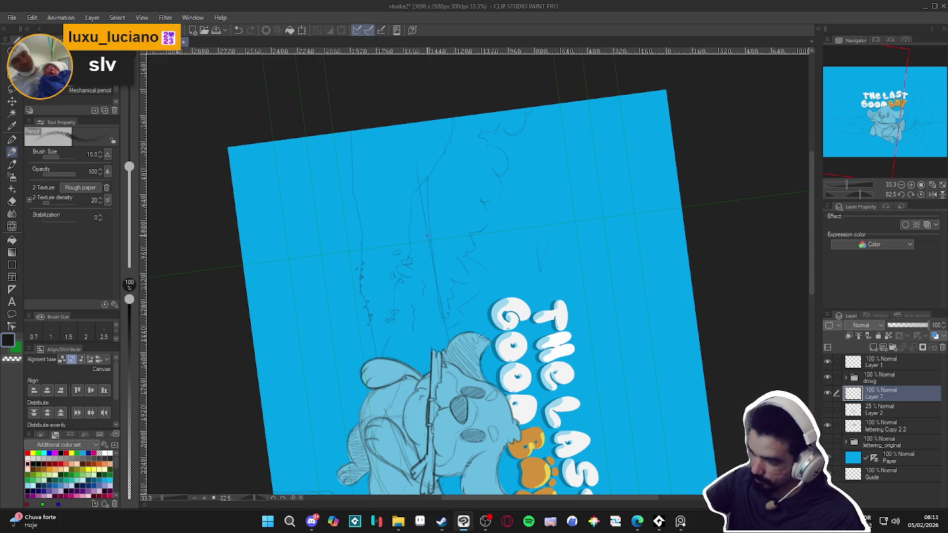
pyautogui.hotkey('ctrl', 'z')
pyautogui.hotkey('ctrl', 'y')
pyautogui.hotkey('ctrl', 'z')
pyautogui.hotkey('ctrl', 'y')
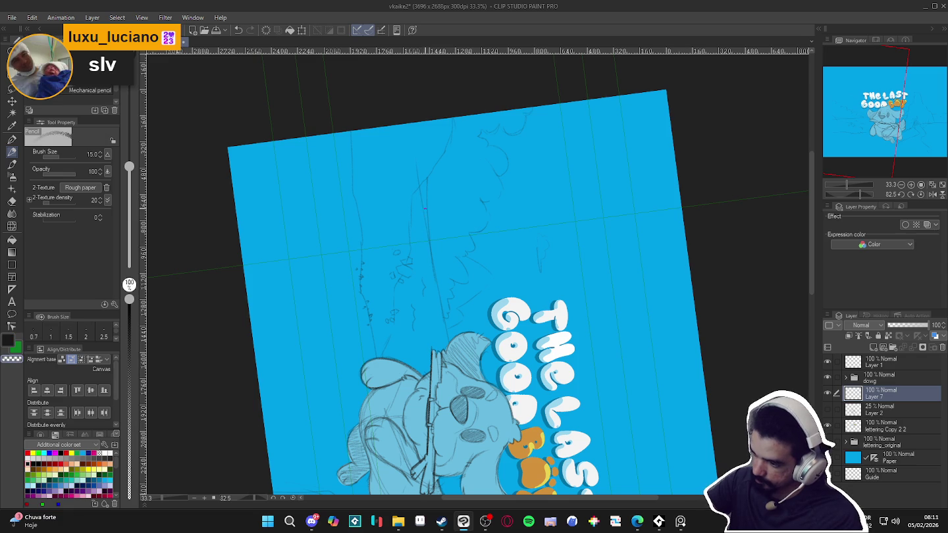
pyautogui.press('e')
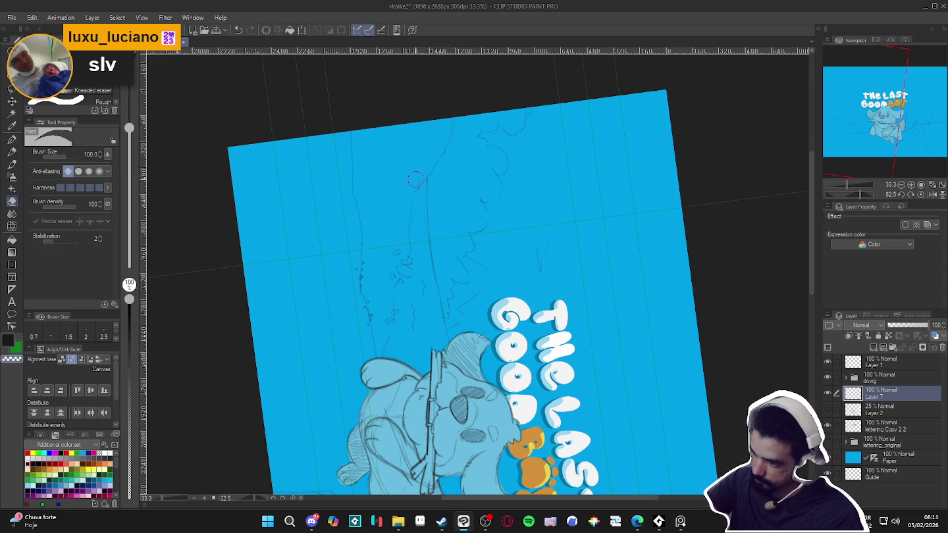
pyautogui.press('p')
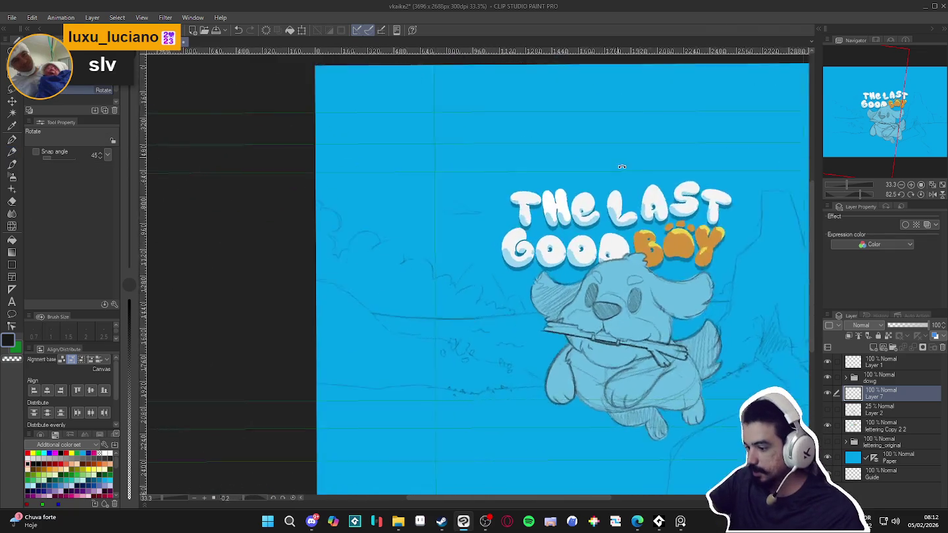
pyautogui.moveTo(614, 148)
pyautogui.mouseDown()
pyautogui.moveTo(491, 300)
pyautogui.moveTo(536, 212)
pyautogui.moveTo(603, 192)
pyautogui.mouseUp()
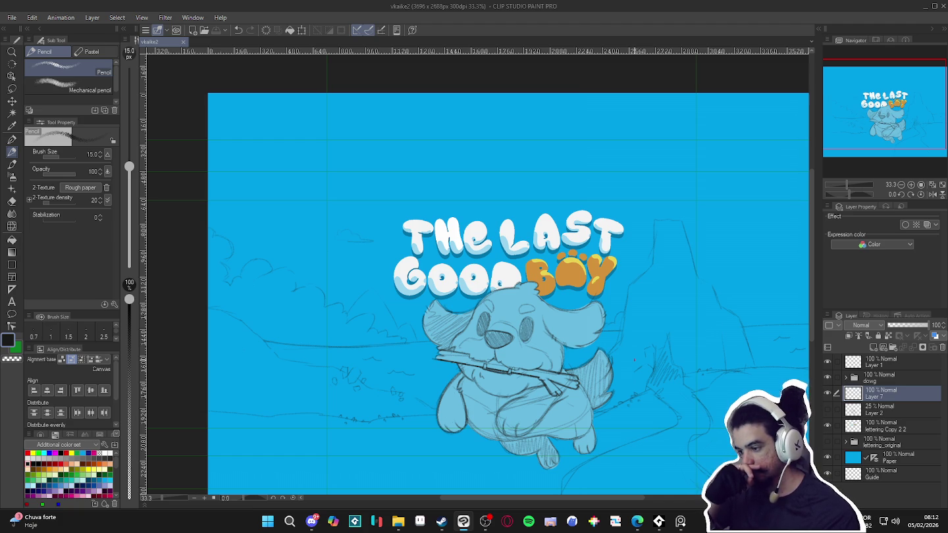
# Add a small pencil mark on the canvas beside the title
pyautogui.click(634, 360)
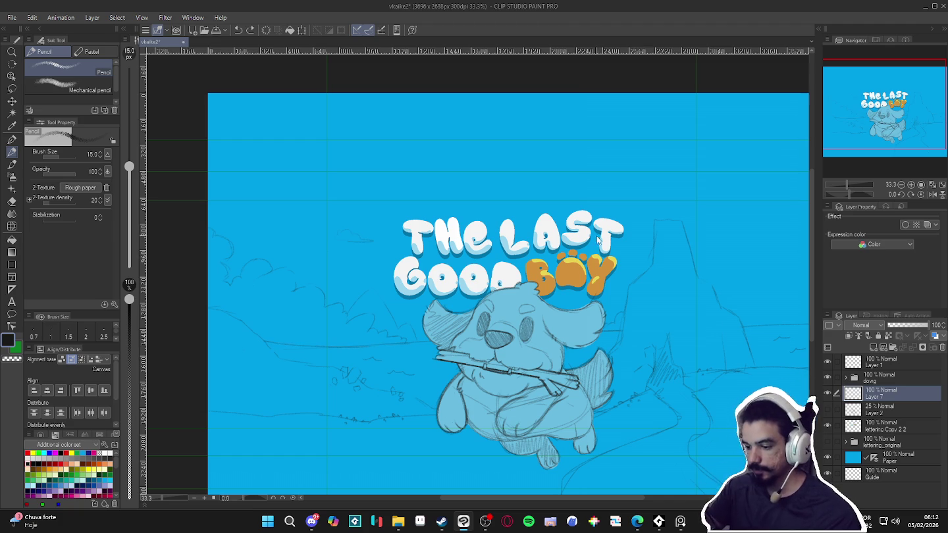
# Tilt the canvas at an angle, then turn it back upright
pyautogui.press('r')
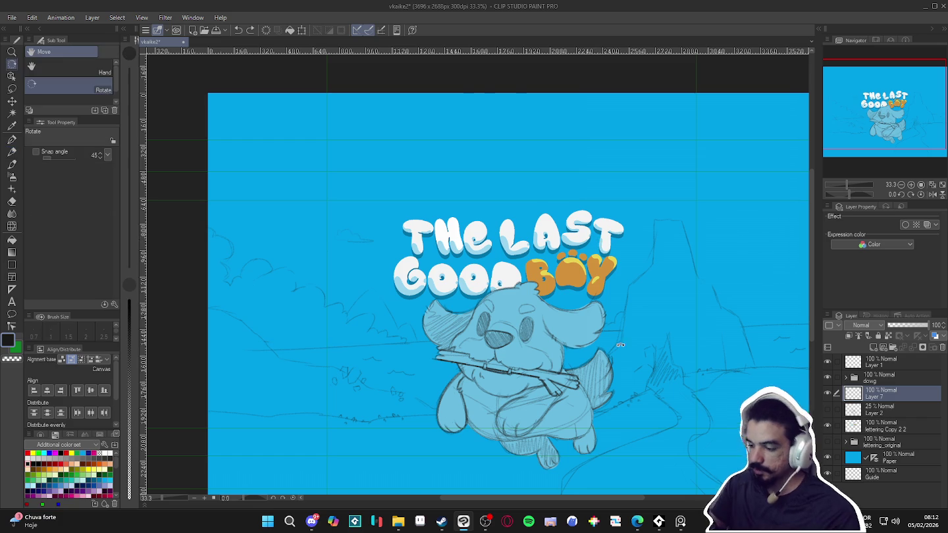
pyautogui.moveTo(599, 241); pyautogui.dragTo(551, 246)
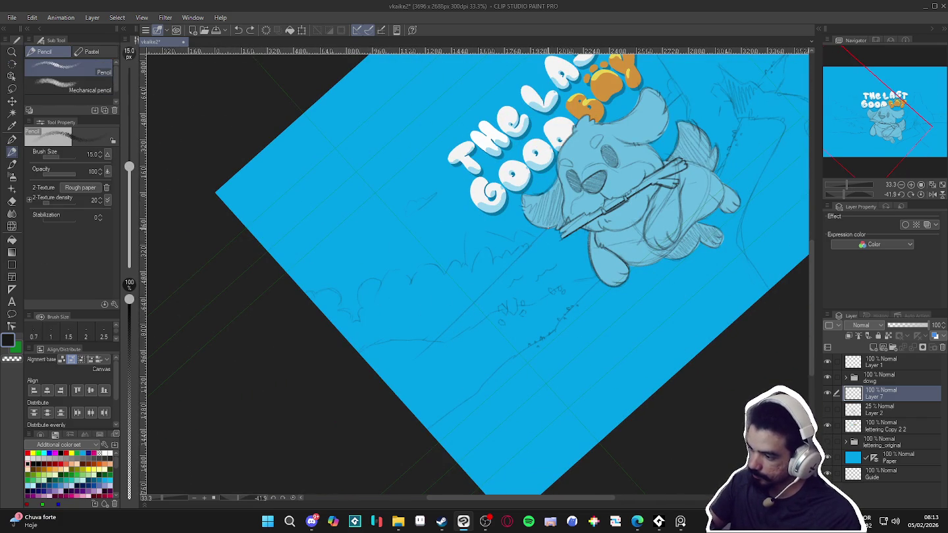
pyautogui.press('e')
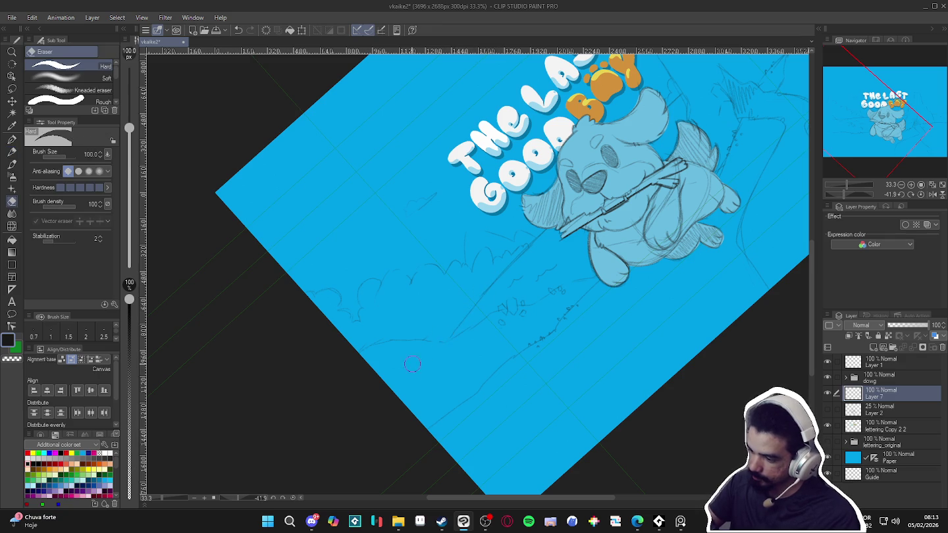
pyautogui.press('p')
pyautogui.moveTo(422, 339)
pyautogui.mouseDown()
pyautogui.moveTo(527, 420)
pyautogui.moveTo(422, 361)
pyautogui.mouseUp()
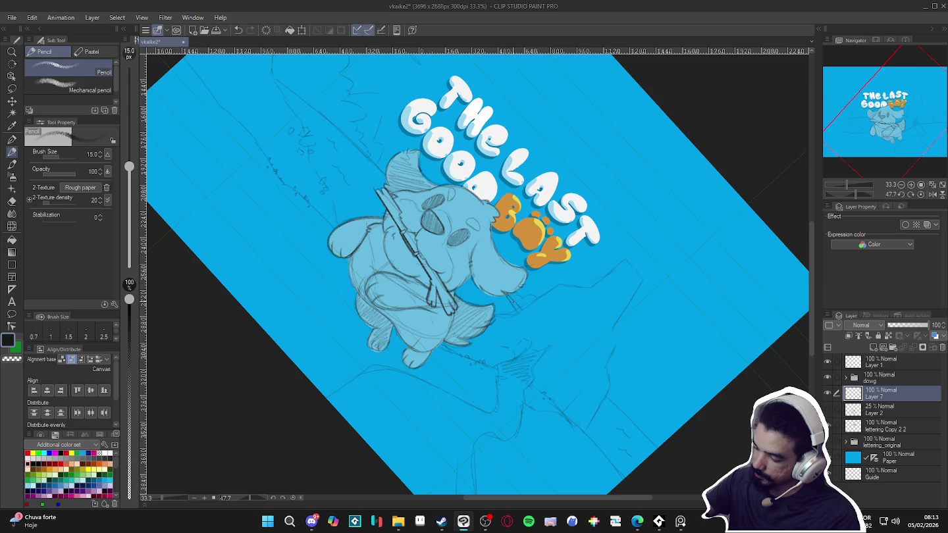
pyautogui.press('p')
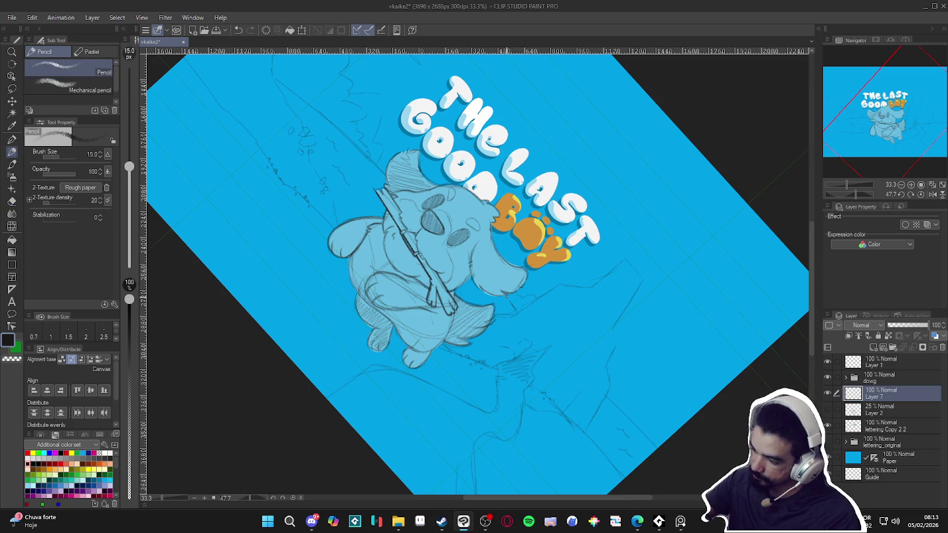
pyautogui.moveTo(514, 302); pyautogui.dragTo(665, 278)
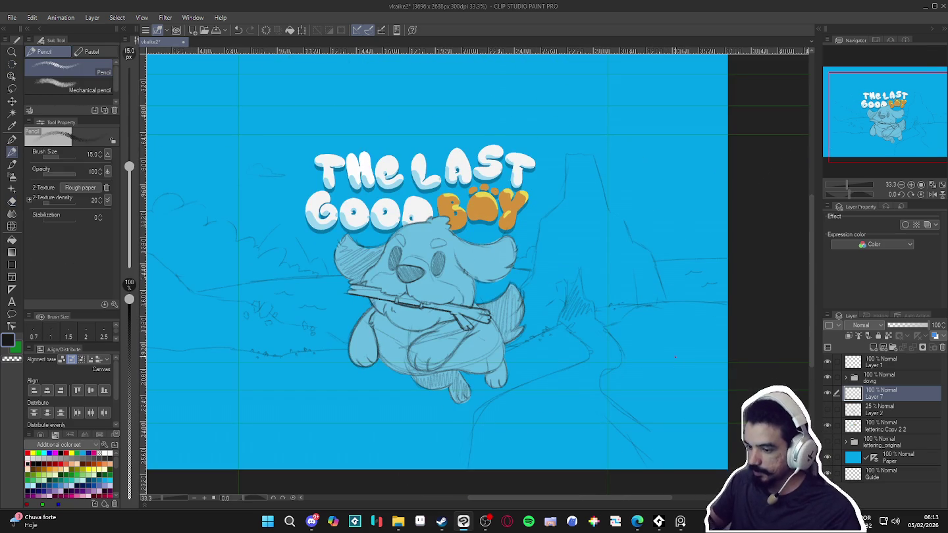
pyautogui.moveTo(612, 352); pyautogui.dragTo(654, 358)
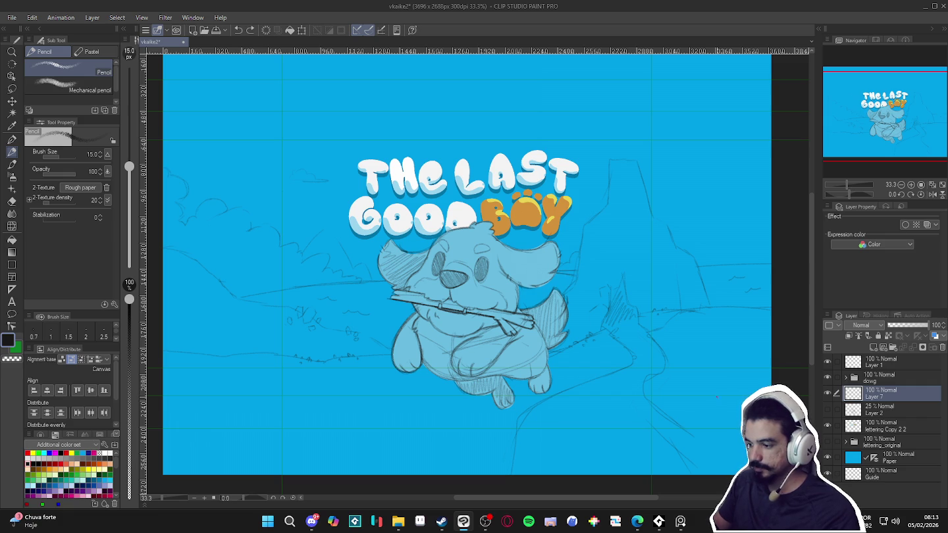
# Rotate the view steeply, ease it to 45 degrees, then reset it upright
pyautogui.moveTo(717, 399); pyautogui.dragTo(490, 460)
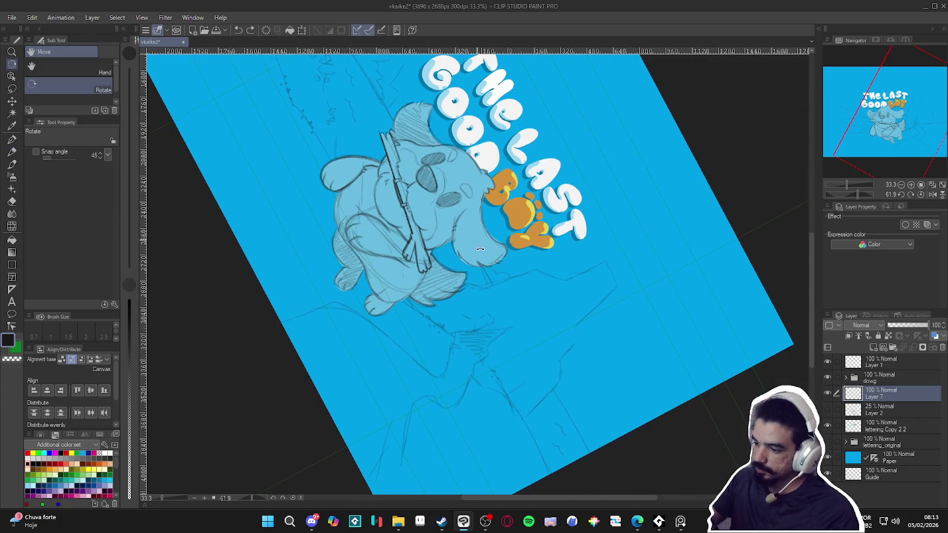
pyautogui.press('p')
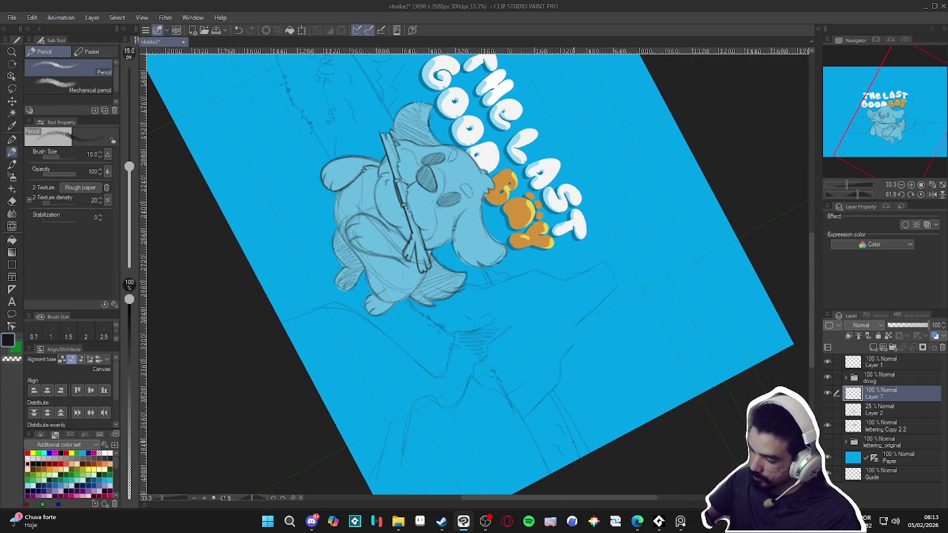
pyautogui.press('e')
pyautogui.press('p')
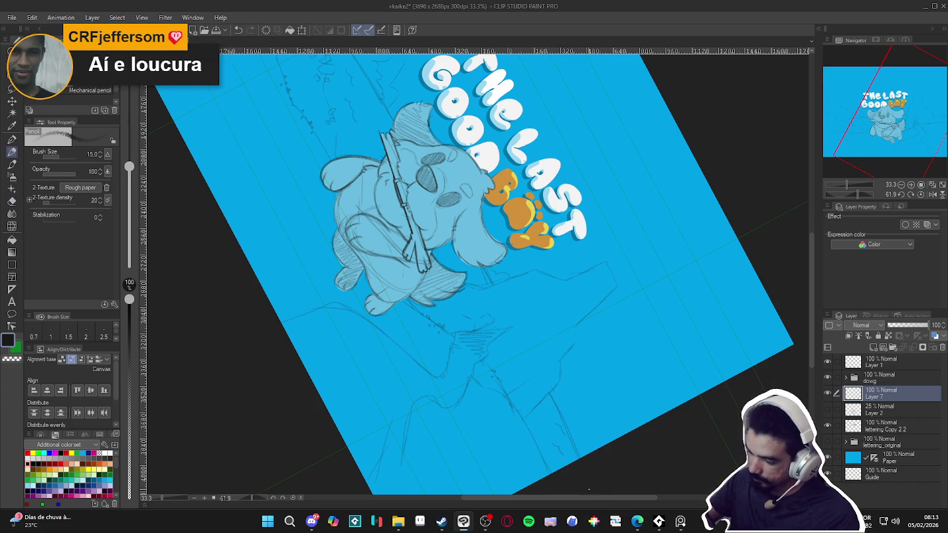
pyautogui.moveTo(645, 355); pyautogui.dragTo(661, 302)
pyautogui.hotkey('ctrl', '^')
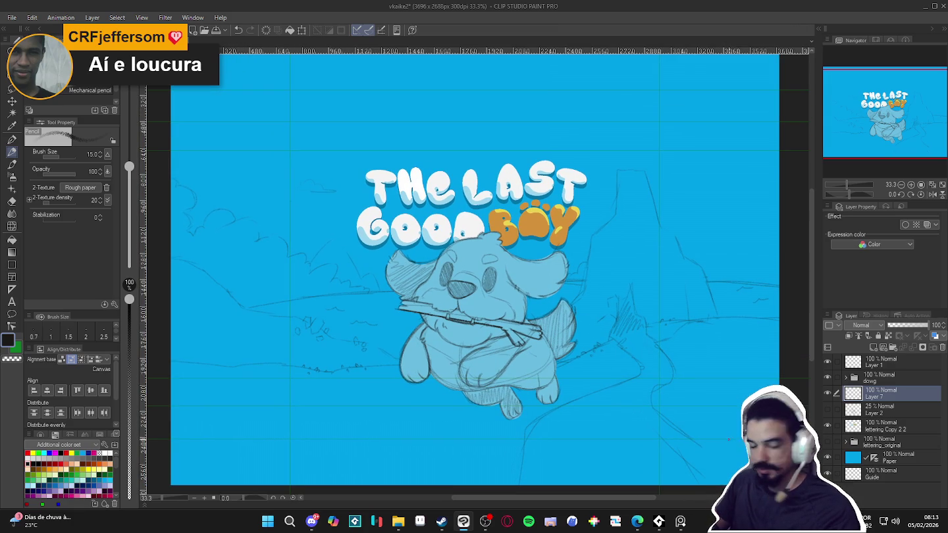
# Rotate the view and draw a pencil line across the rocks below the dog
pyautogui.moveTo(724, 441)
pyautogui.mouseDown()
pyautogui.moveTo(563, 485)
pyautogui.moveTo(549, 357)
pyautogui.mouseUp()
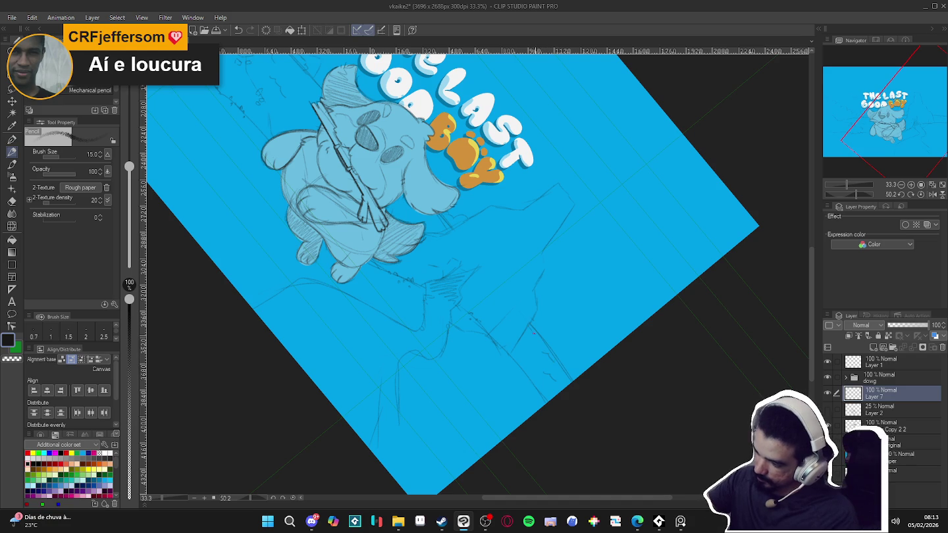
pyautogui.press('e')
pyautogui.press('p')
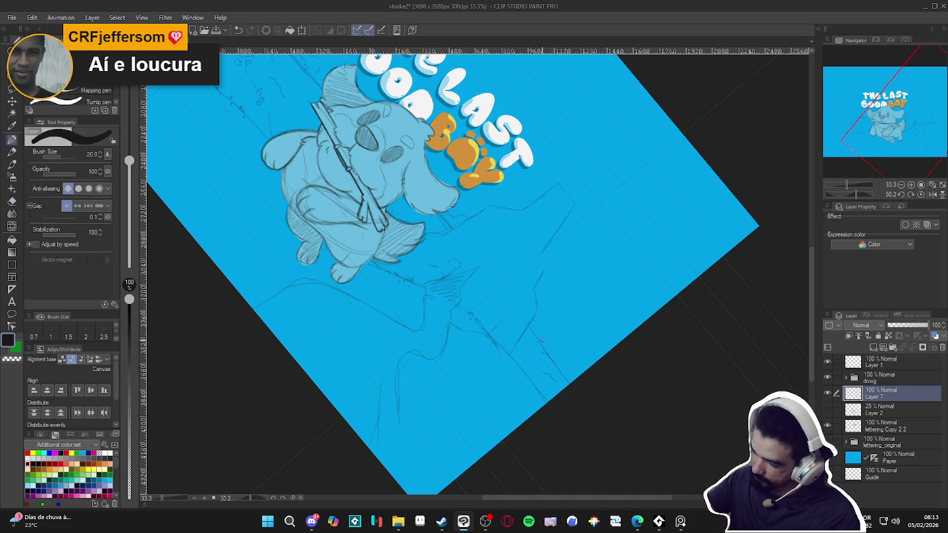
pyautogui.moveTo(528, 326)
pyautogui.mouseDown()
pyautogui.moveTo(566, 379)
pyautogui.moveTo(637, 391)
pyautogui.moveTo(708, 433)
pyautogui.mouseUp()
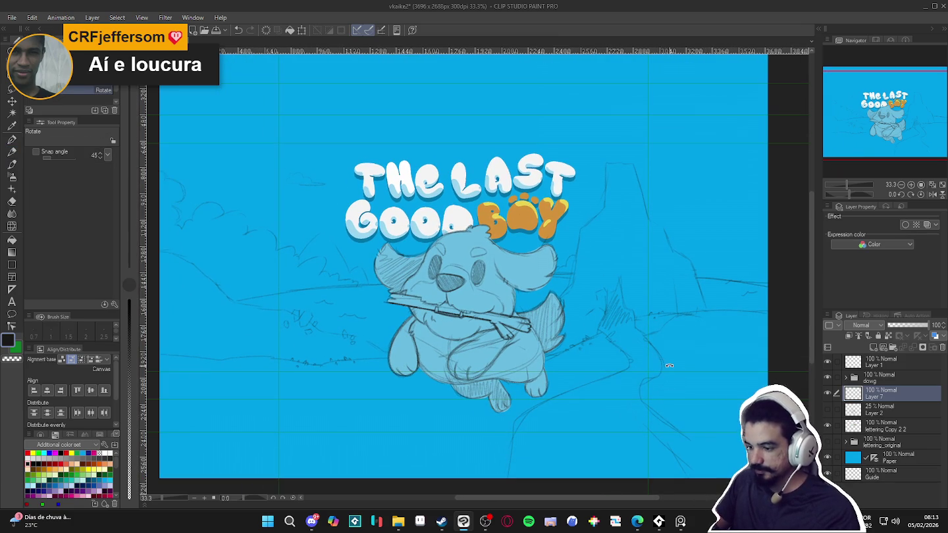
pyautogui.moveTo(676, 375); pyautogui.dragTo(668, 393)
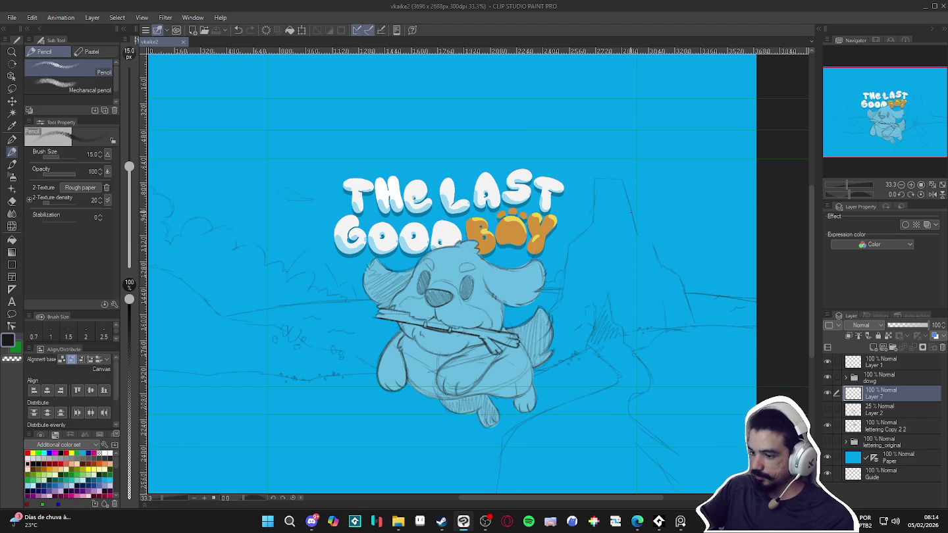
# Erase the hatching right of the dog and the rock lines right of the title
pyautogui.press('e')
pyautogui.moveTo(609, 322); pyautogui.dragTo(582, 333)
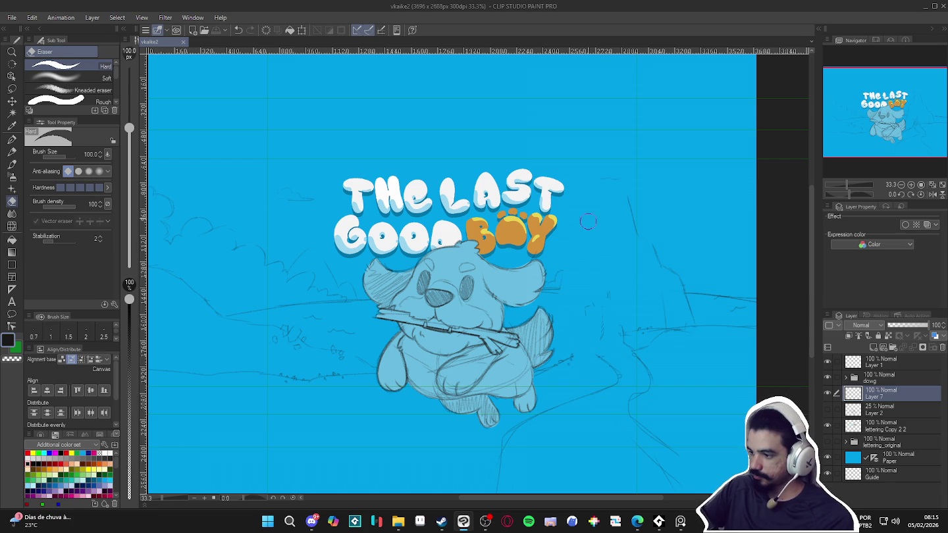
pyautogui.moveTo(625, 226); pyautogui.dragTo(684, 287)
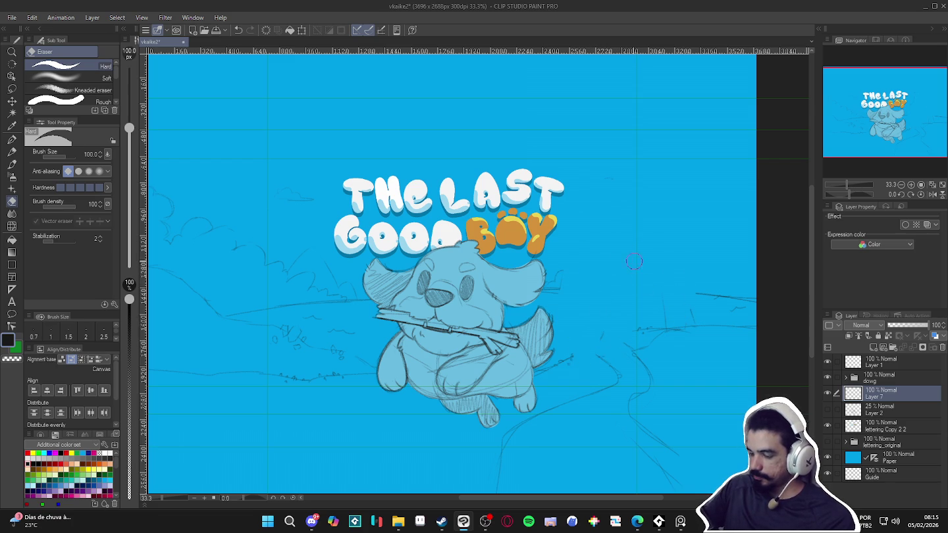
pyautogui.press('p')
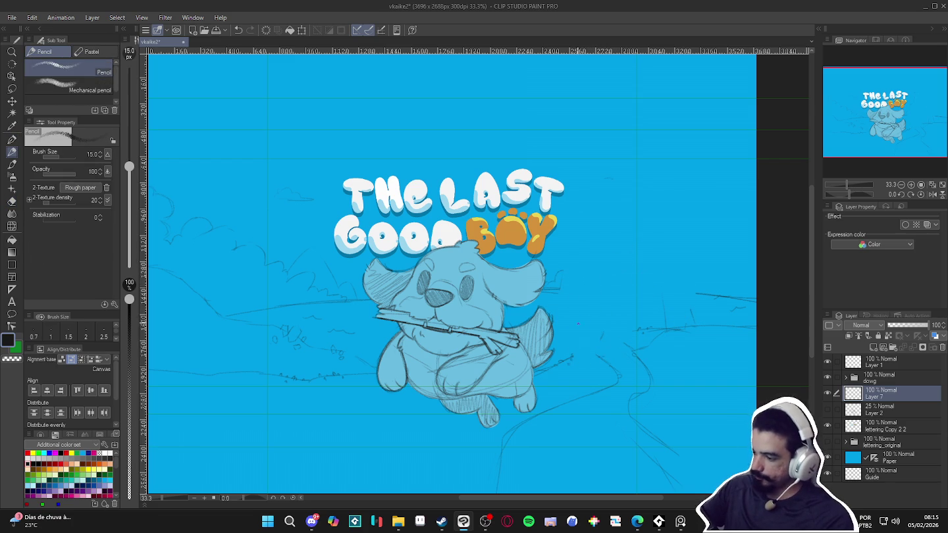
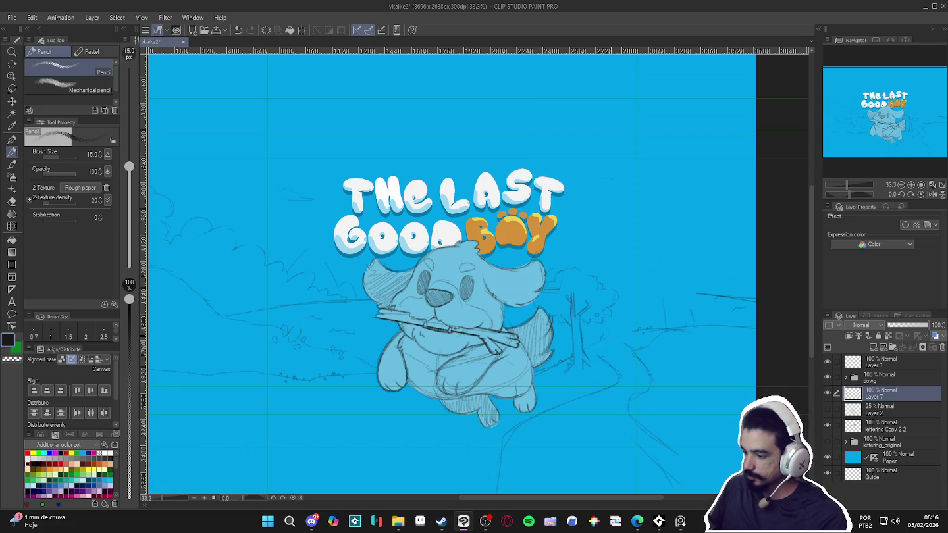
# With the Eraser, wipe out the two stray sketch lines near and below the dog's foot, then return to the Pencil
pyautogui.press('e')
pyautogui.moveTo(616, 389); pyautogui.dragTo(601, 385)
pyautogui.moveTo(517, 428); pyautogui.dragTo(514, 432)
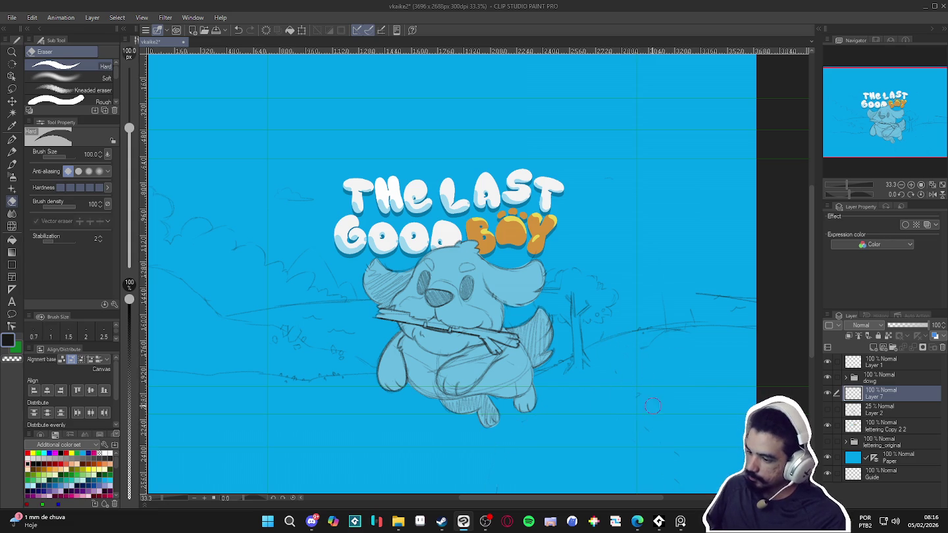
pyautogui.press('p')
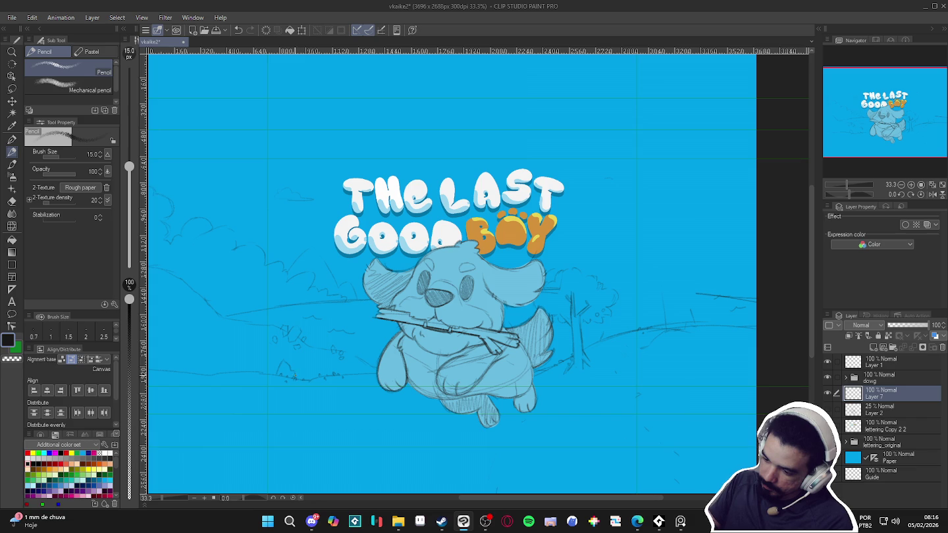
pyautogui.press('e')
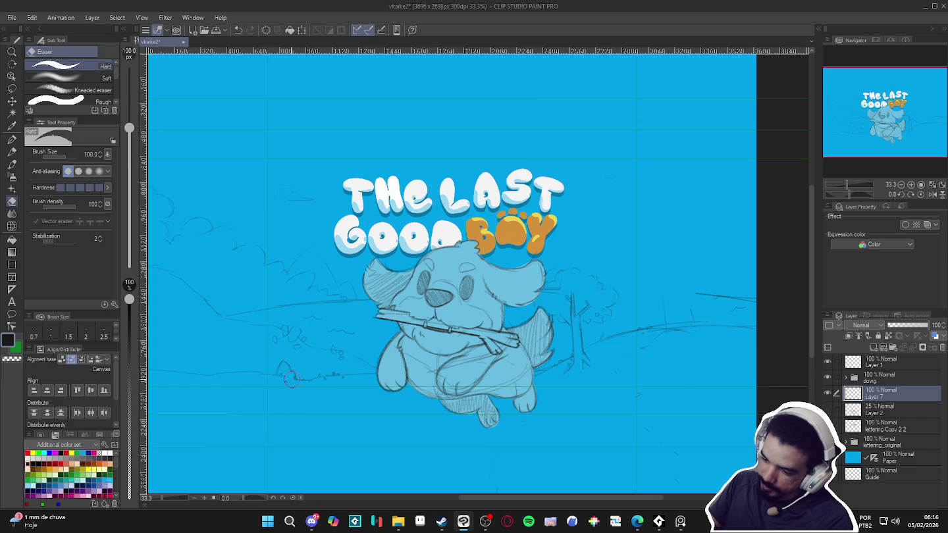
pyautogui.press('p')
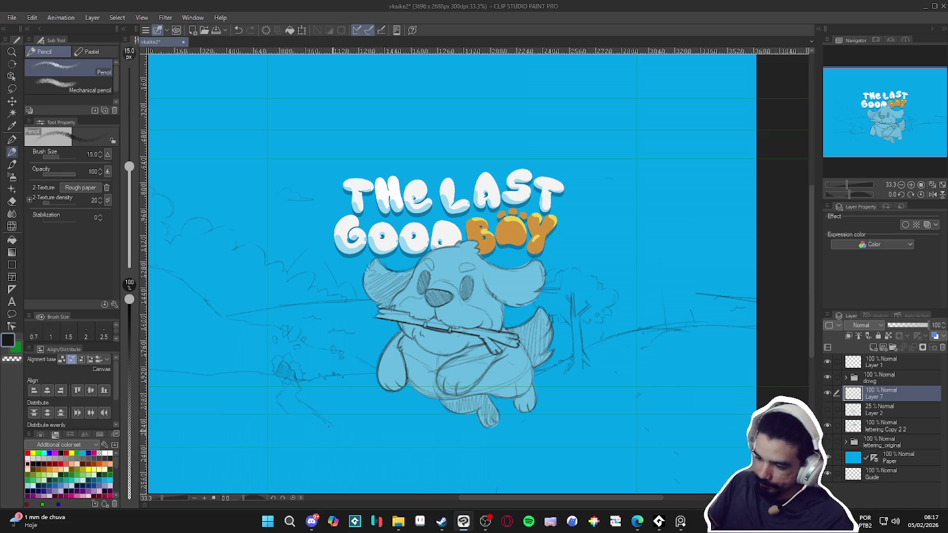
pyautogui.scroll(-2, 351, 448)
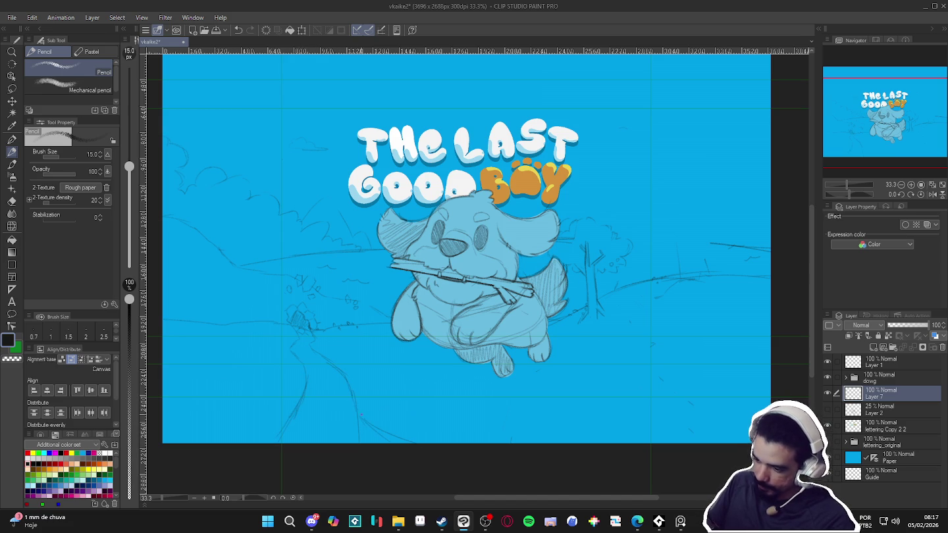
pyautogui.scroll(1, 607, 434)
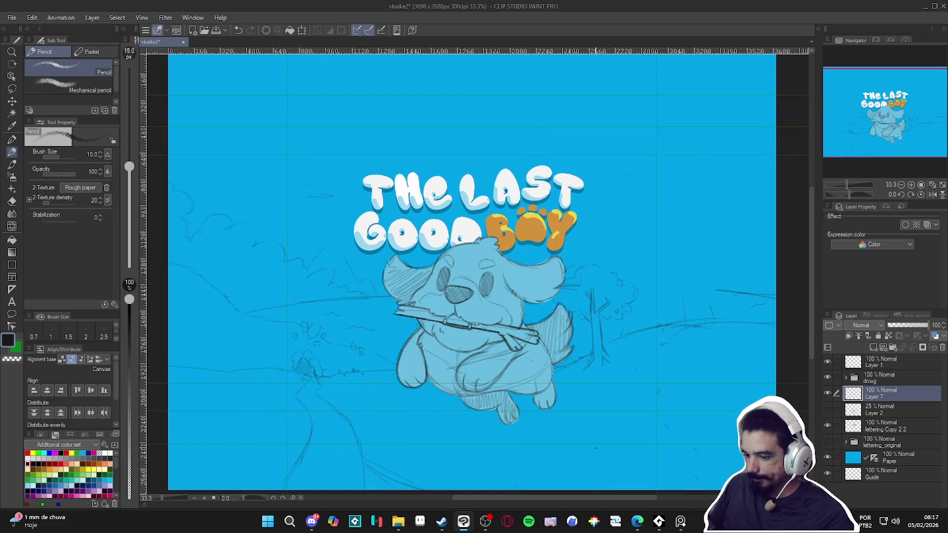
pyautogui.scroll(1, 592, 452)
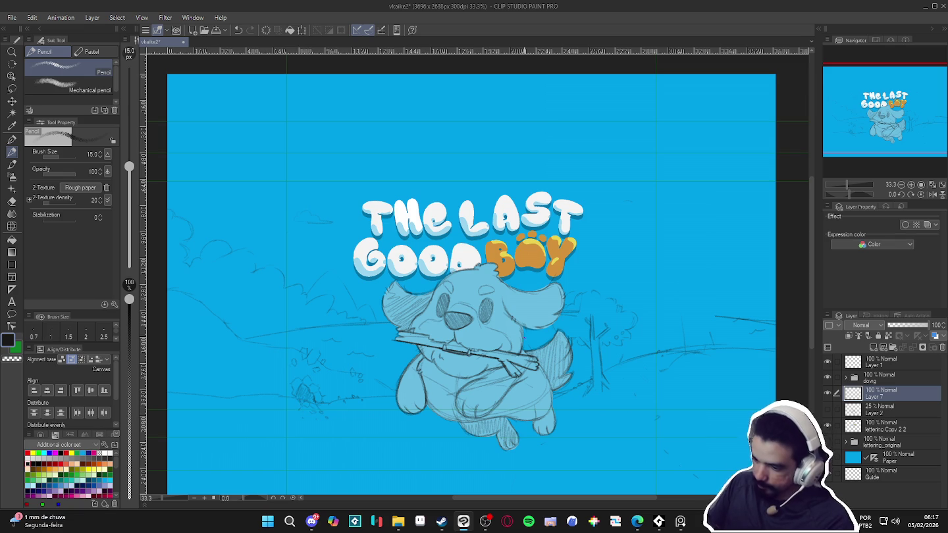
pyautogui.moveTo(665, 386); pyautogui.dragTo(662, 409)
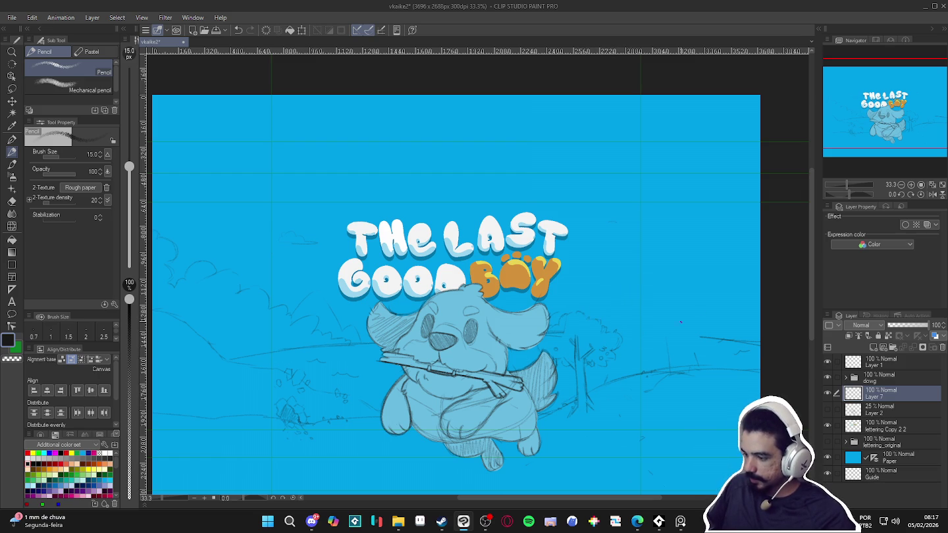
pyautogui.moveTo(659, 326); pyautogui.dragTo(613, 282)
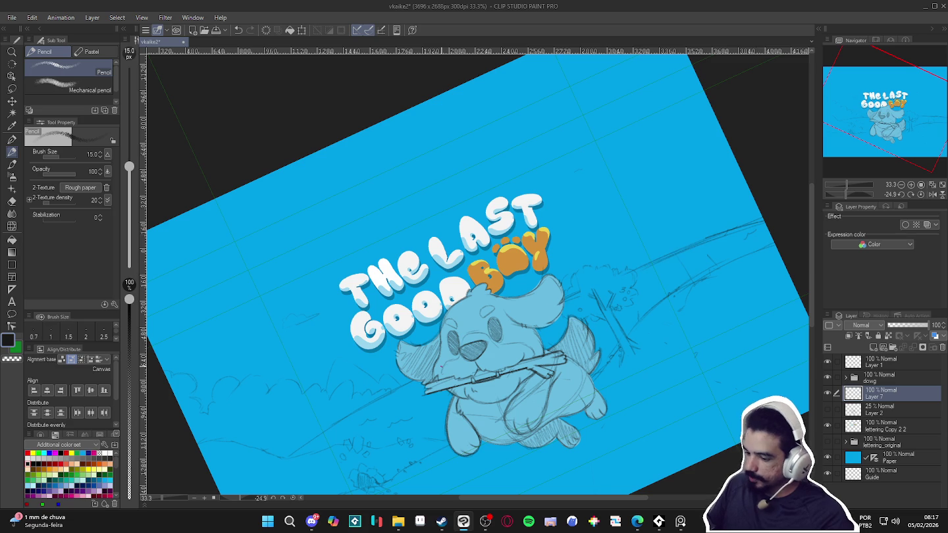
pyautogui.press('r')
pyautogui.doubleClick(637, 430)
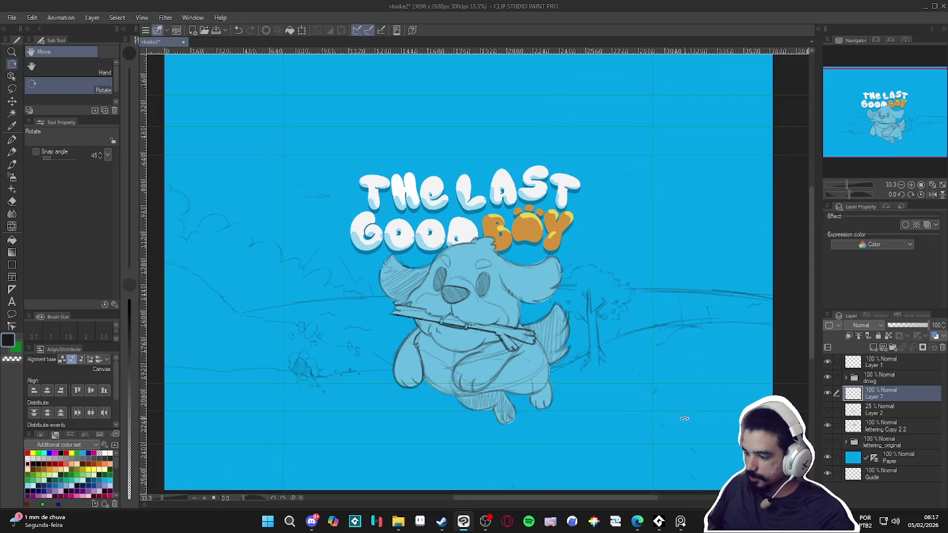
pyautogui.press('p')
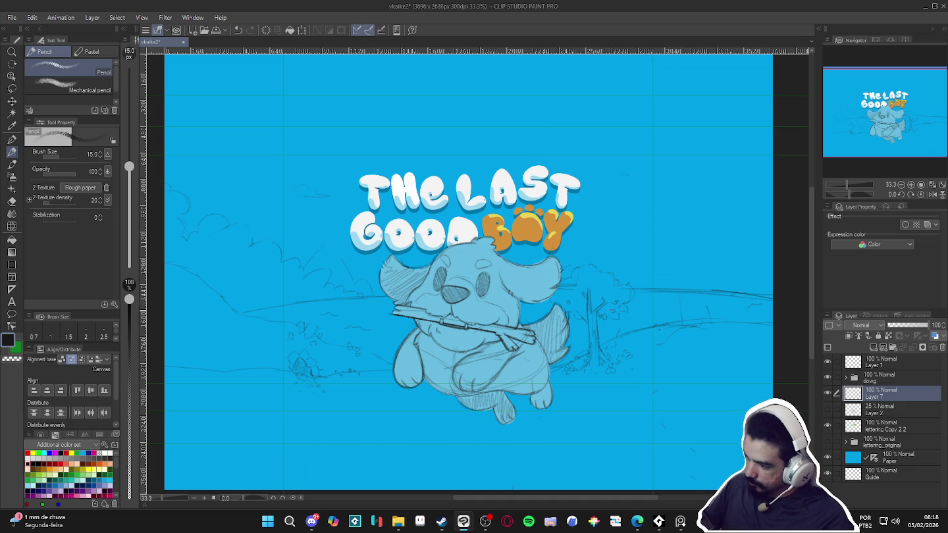
# Toggle the drawing colour between transparent and black, ending on transparent
pyautogui.press('c')
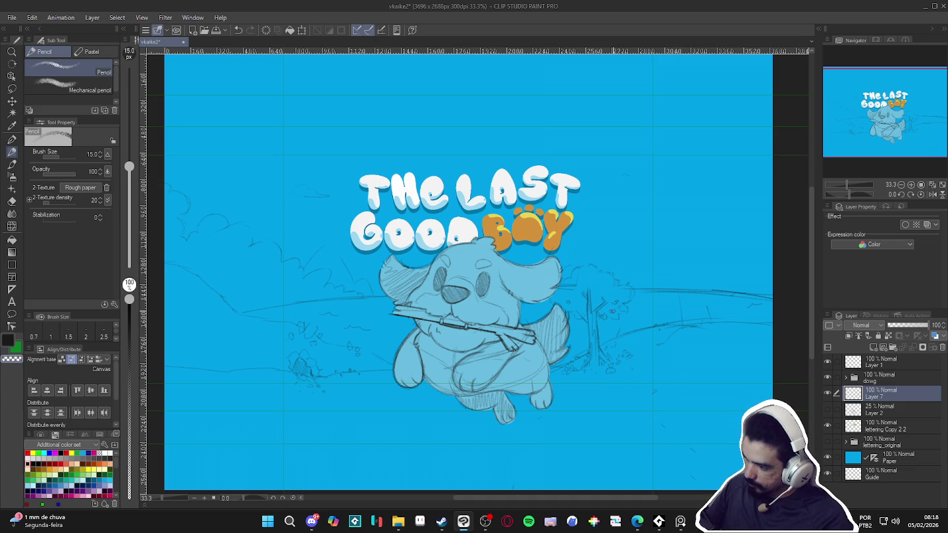
pyautogui.press('c')
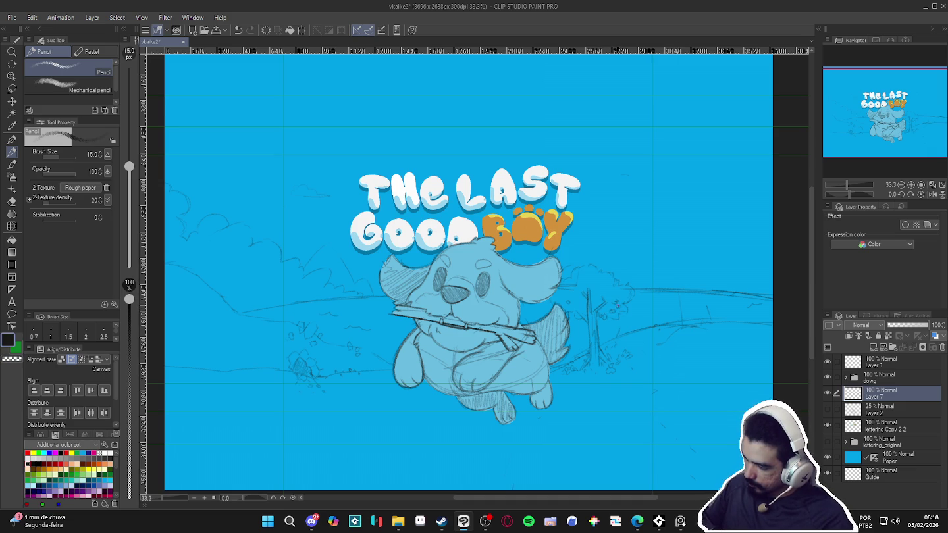
pyautogui.press('c')
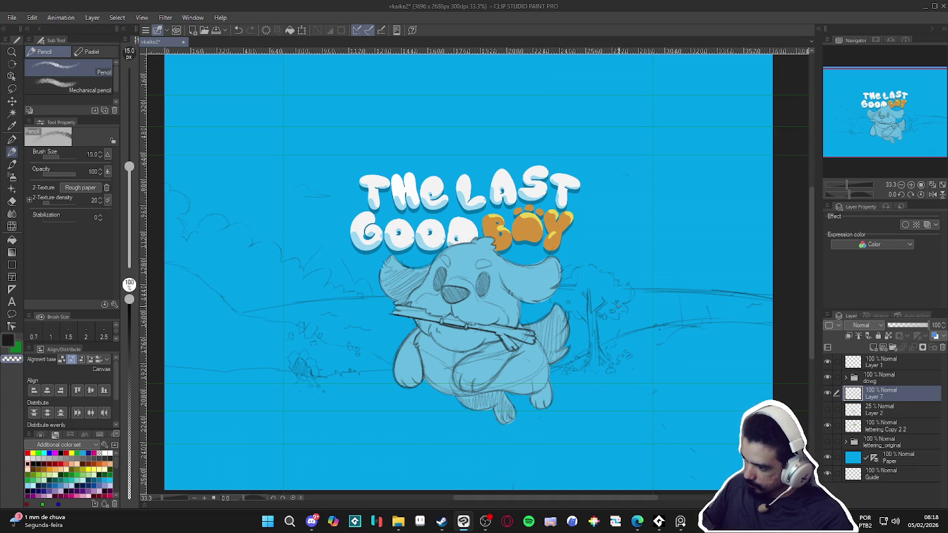
pyautogui.press('c')
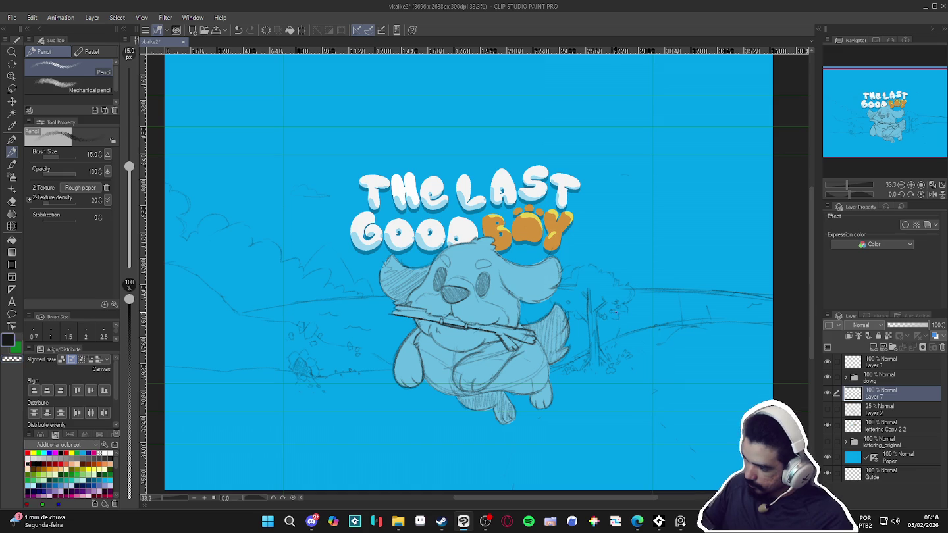
pyautogui.press('c')
# Save the cover document with Ctrl+S and sketch a diagonal slope right of 'BOY'
pyautogui.hscroll(1, 662, 380)
pyautogui.hotkey('ctrl', 's')
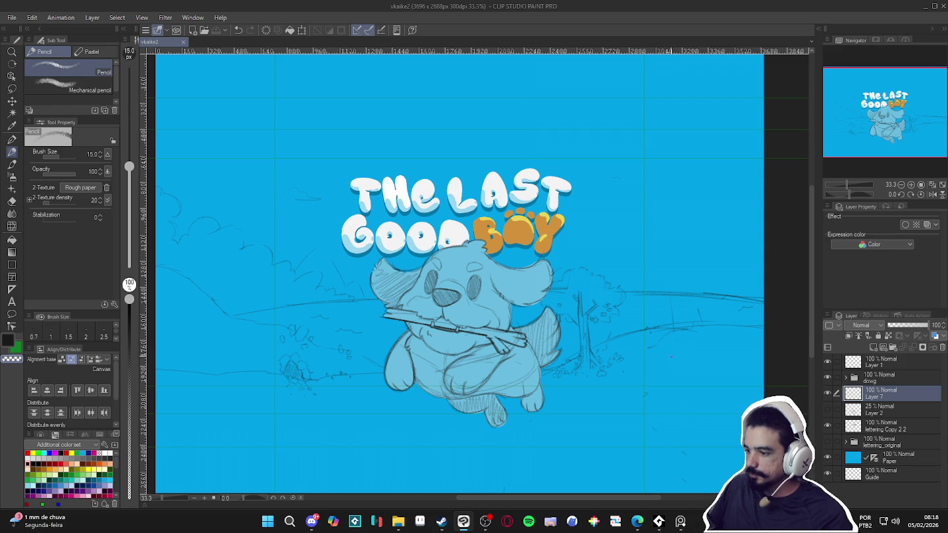
pyautogui.moveTo(569, 275); pyautogui.dragTo(598, 228)
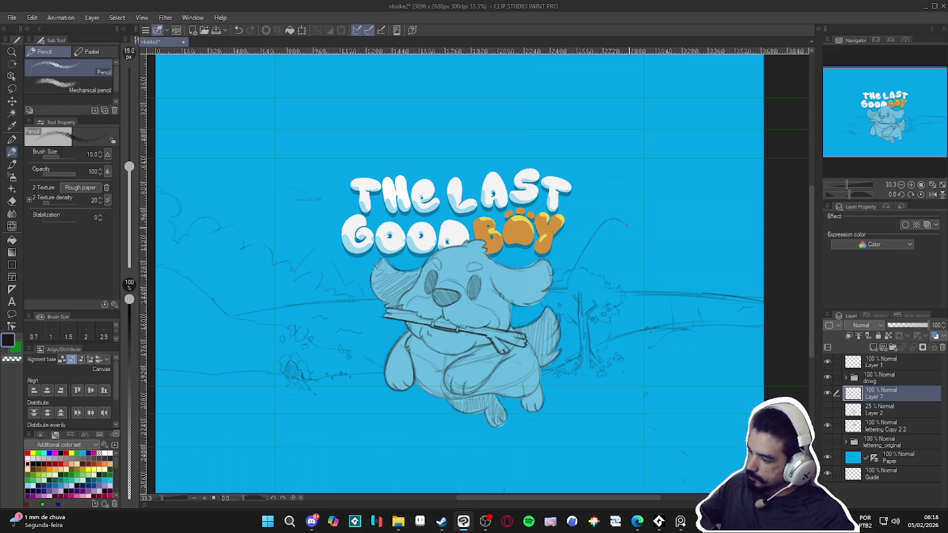
# Sketch a hill curve and a doubled mountain slope stretching right of 'BOY' on Layer 7
pyautogui.moveTo(600, 228)
pyautogui.mouseDown()
pyautogui.moveTo(685, 210)
pyautogui.moveTo(709, 185)
pyautogui.mouseUp()
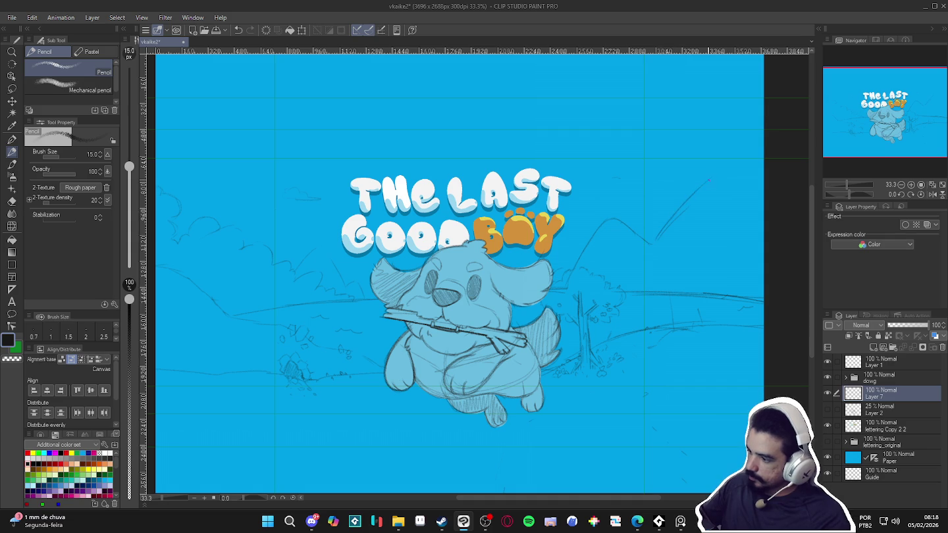
pyautogui.moveTo(757, 227); pyautogui.dragTo(708, 186)
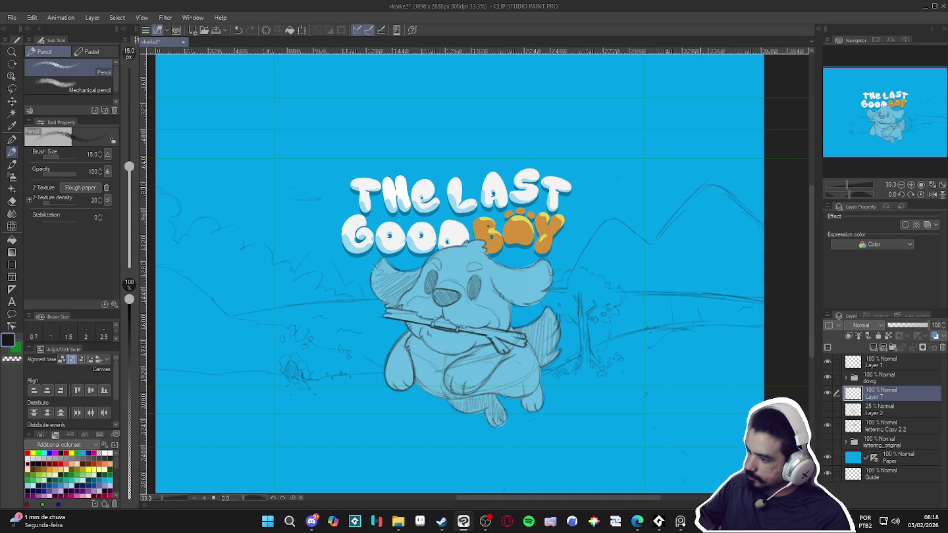
pyautogui.press('e')
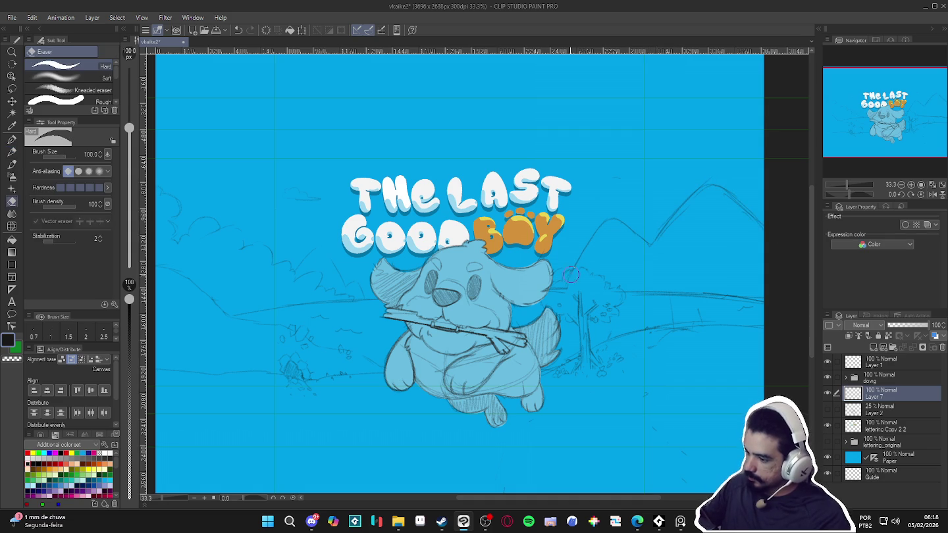
pyautogui.press('p')
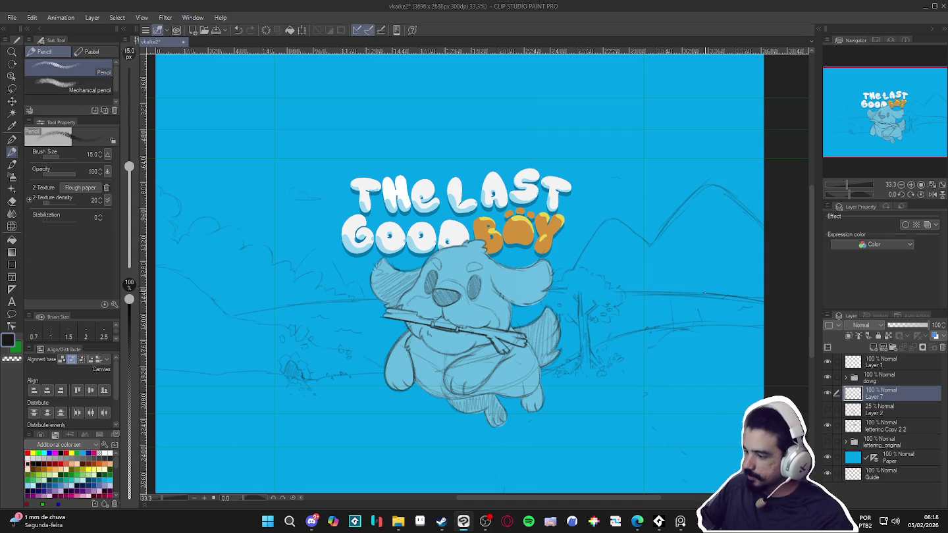
pyautogui.hscroll(1, 474, 274)
pyautogui.hscroll(1, 474, 274)
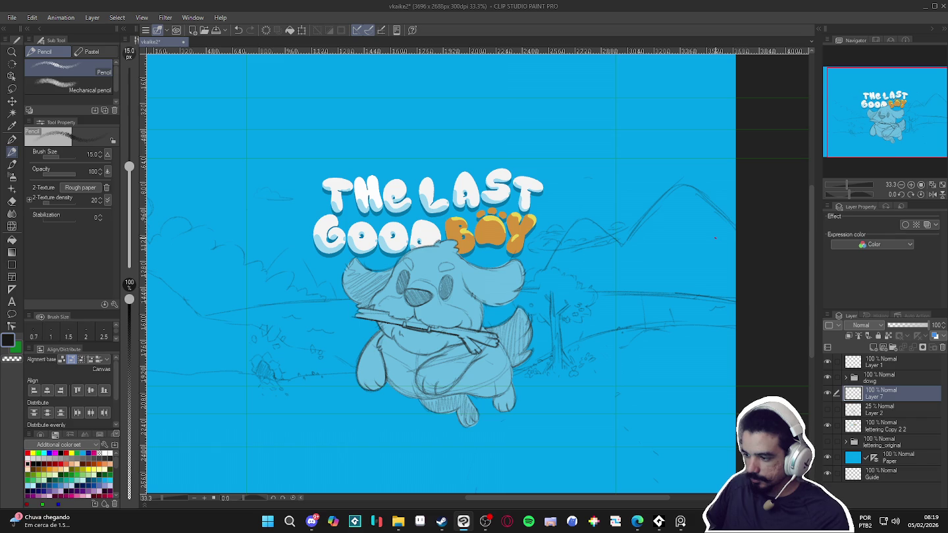
pyautogui.press('e')
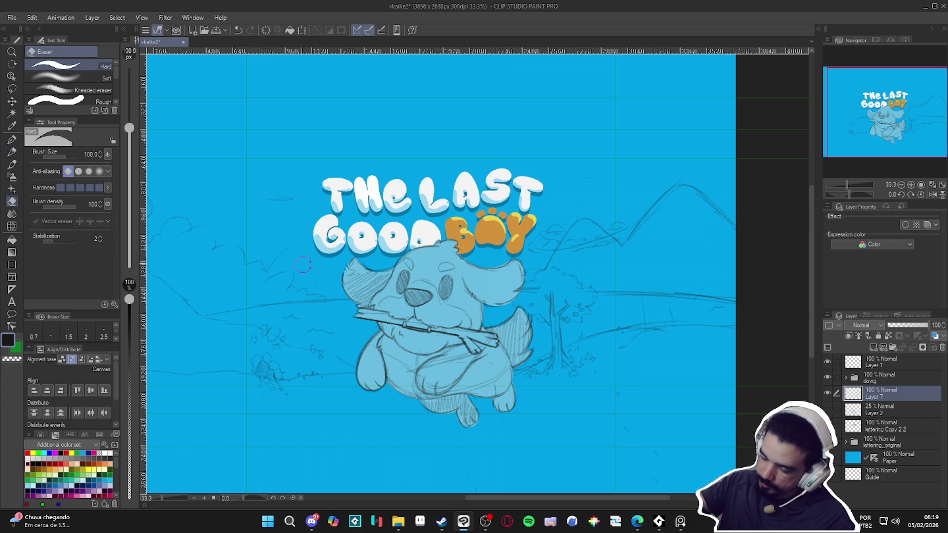
# Back on the Pencil, refocus Clip Studio and add a blank raster Layer 8 with Ctrl+Shift+N
pyautogui.press('p')
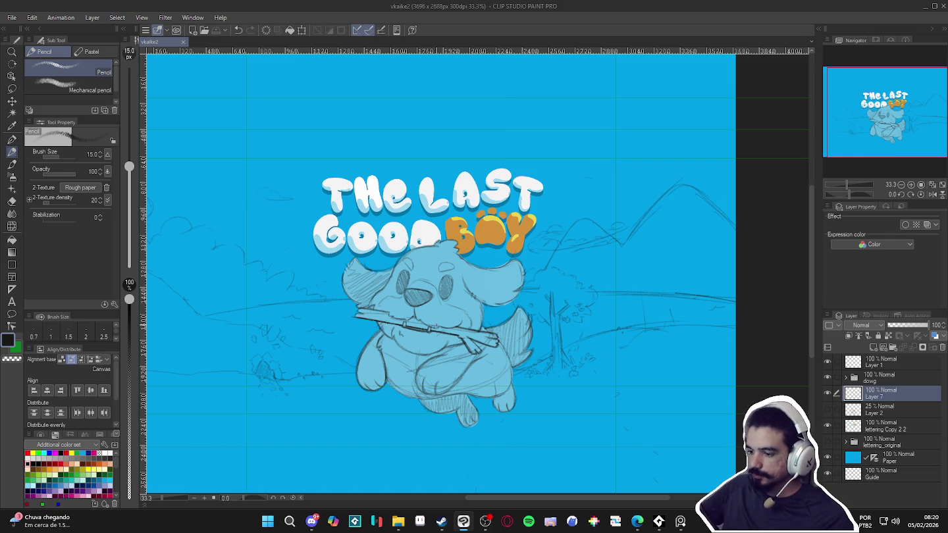
pyautogui.click(680, 522)
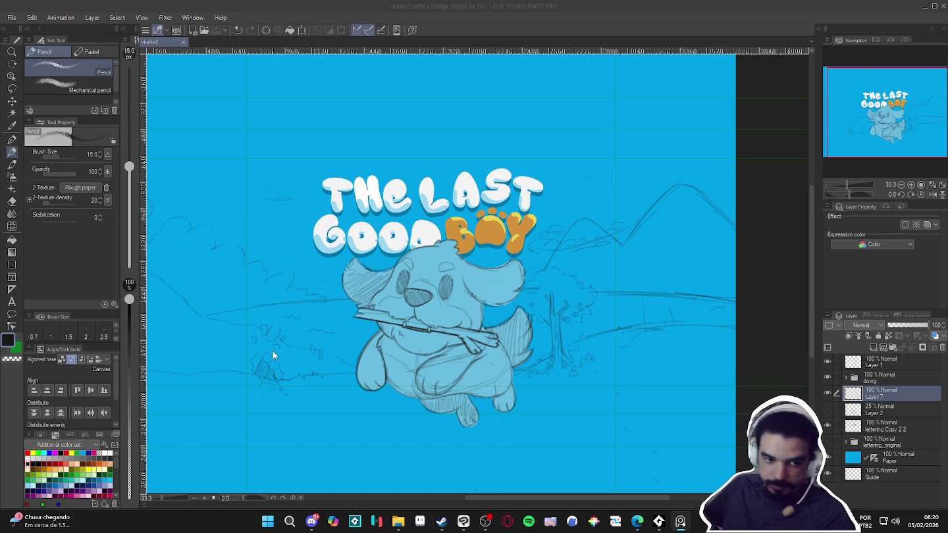
pyautogui.click(700, 4)
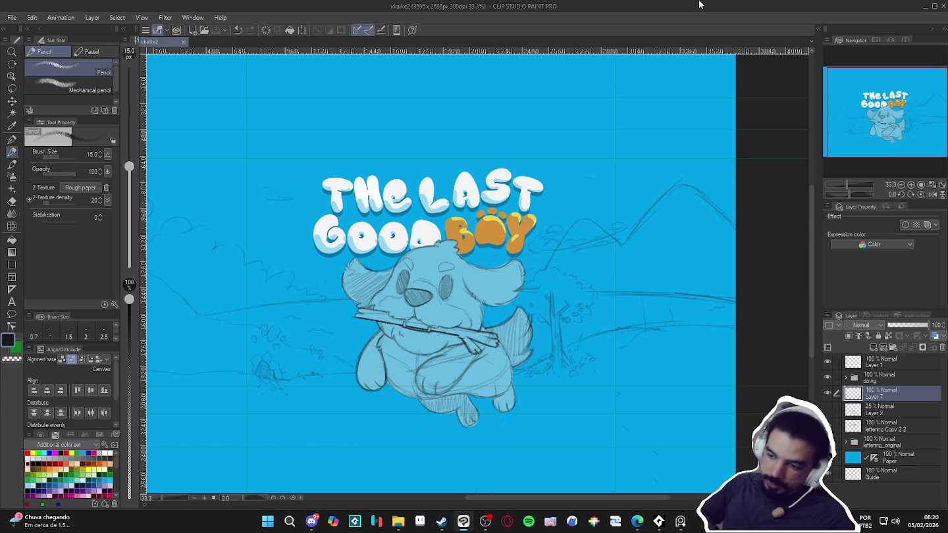
pyautogui.hotkey('ctrl', 'shift', 'n')
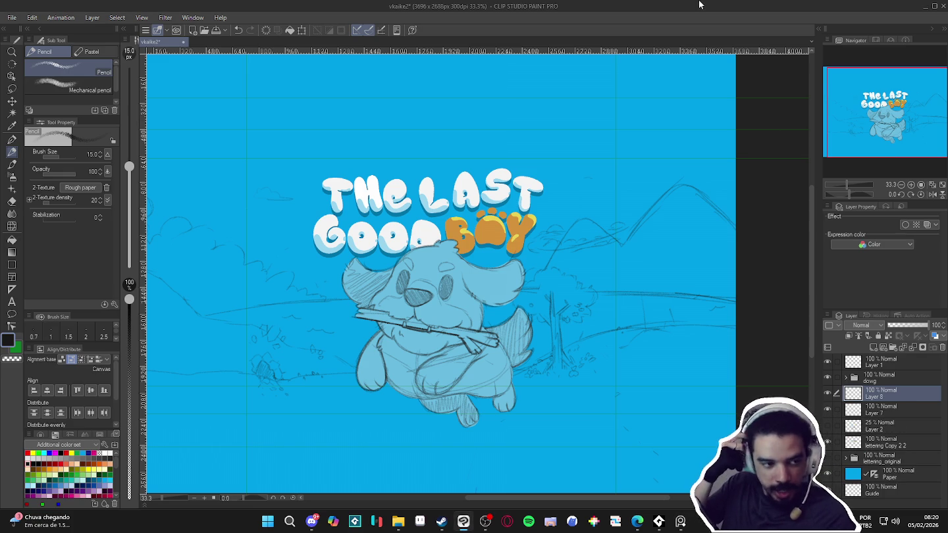